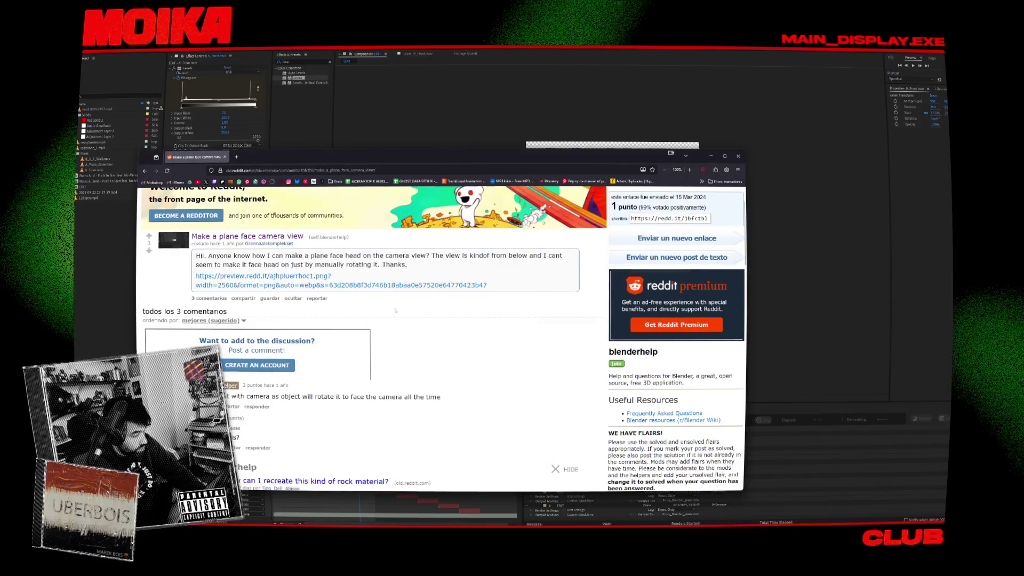
- Hide the Reddit 'Make a plane face camera view' thread to reveal After Effects
{"action": "key", "text": "alt+Tab"}
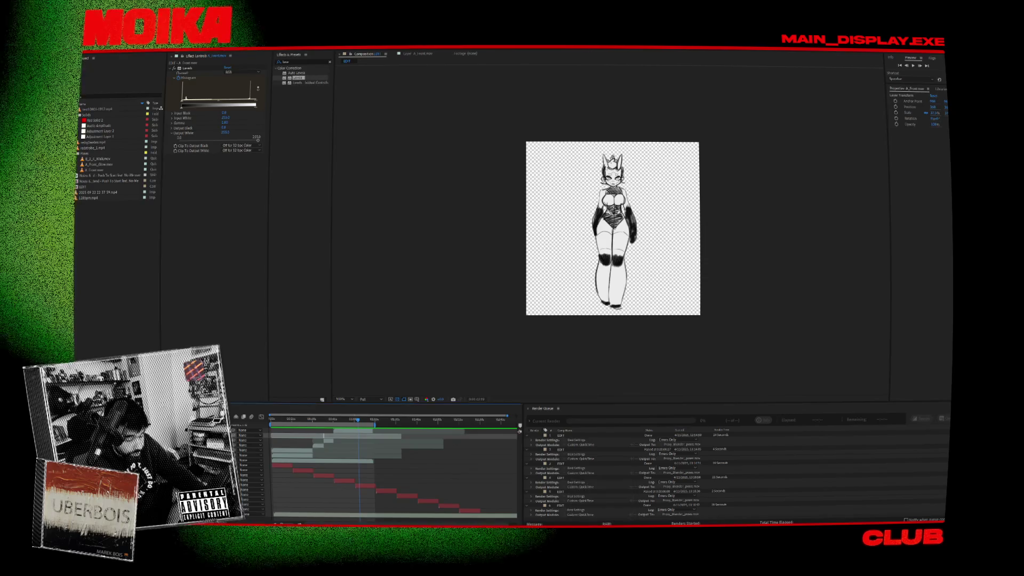
{"action": "key", "text": "alt+Tab"}
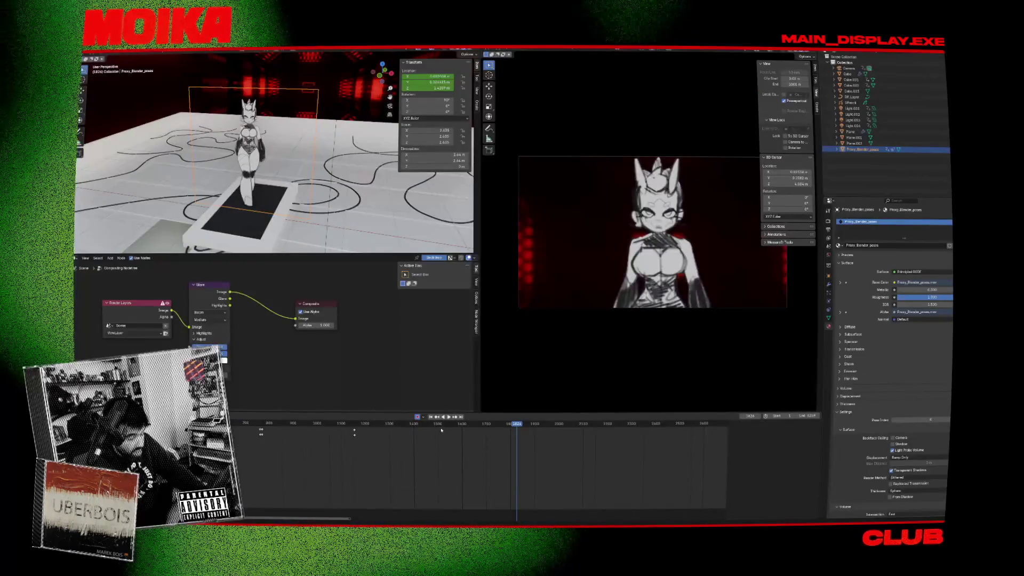
{"action": "left_click", "coordinate": [350, 423]}
{"action": "key", "text": "space"}
{"action": "left_click_drag", "start_coordinate": [359, 427], "coordinate": [434, 426]}
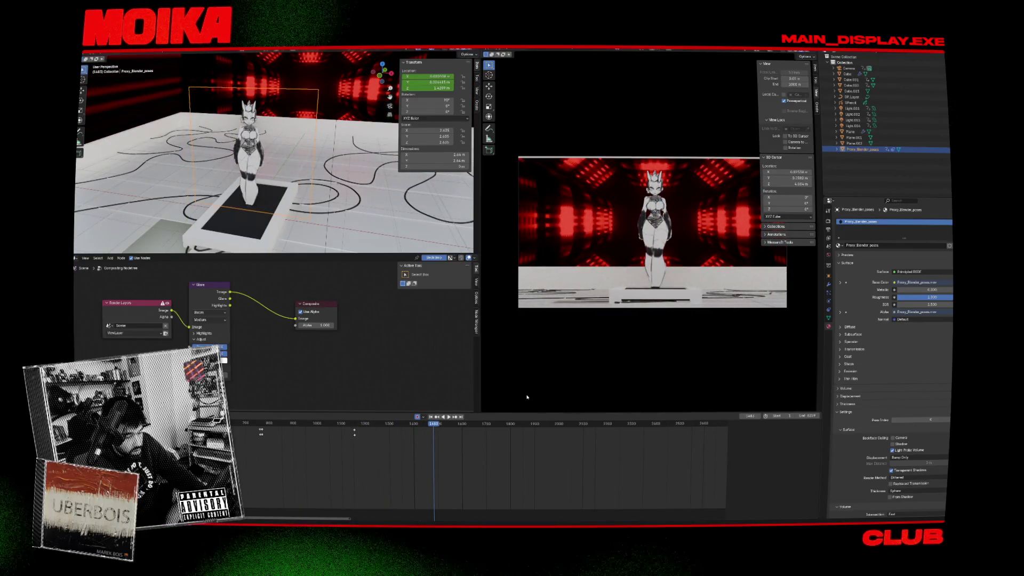
{"action": "key", "text": "alt+Tab"}
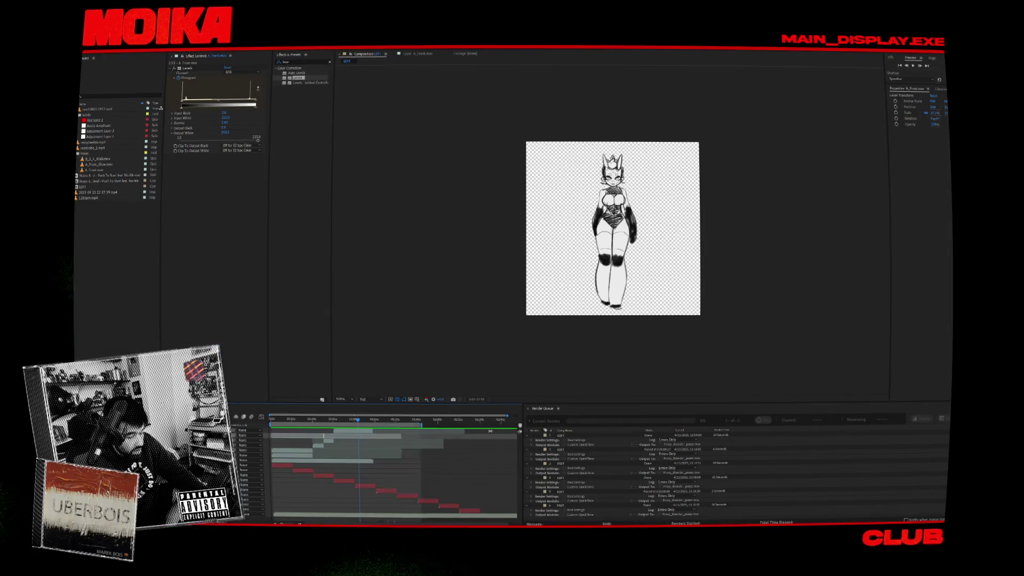
{"action": "scroll", "coordinate": [490, 431], "scroll_direction": "right", "scroll_amount": 2}
{"action": "left_click", "coordinate": [325, 422]}
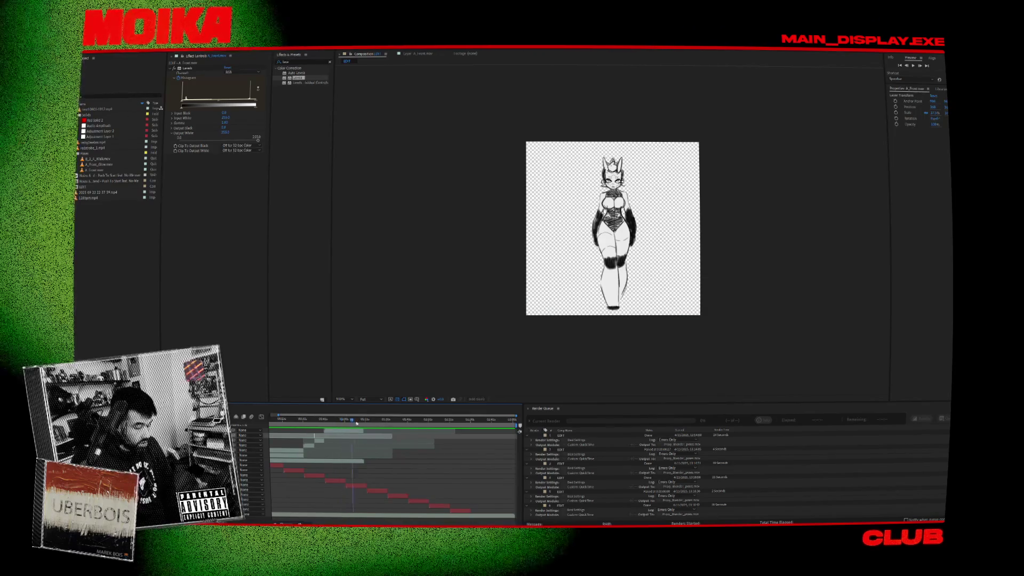
- Scrub the After Effects comp back to a drawn pose, then advance Blender to frame 1838
{"action": "left_click_drag", "start_coordinate": [376, 427], "coordinate": [287, 431]}
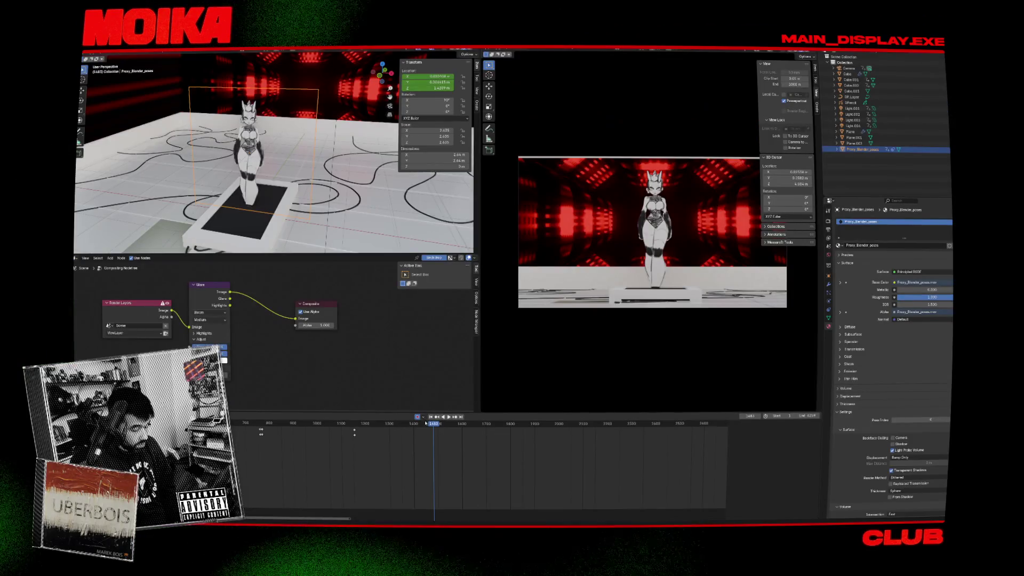
{"action": "left_click_drag", "start_coordinate": [427, 423], "coordinate": [521, 438]}
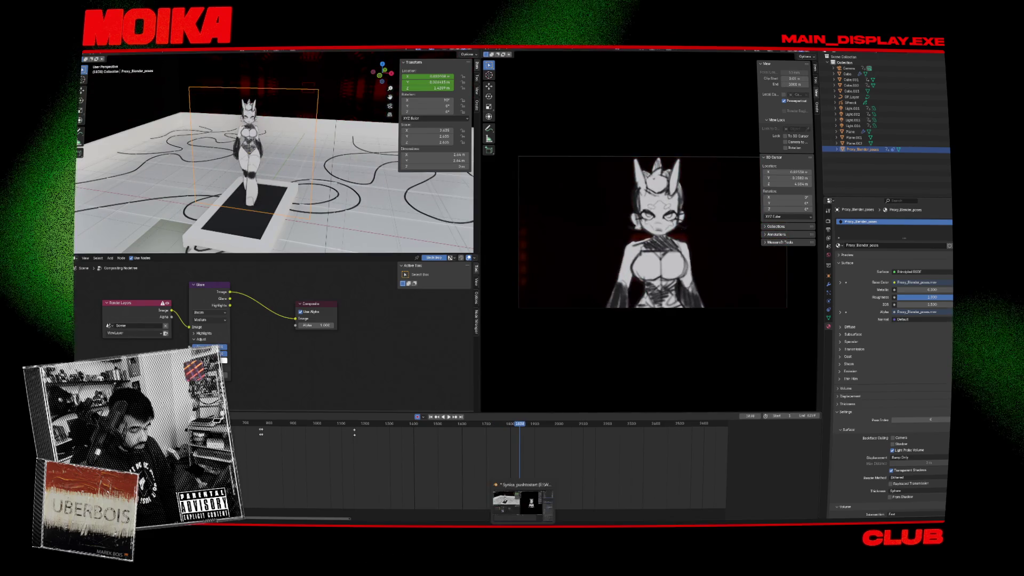
- Bring the Harmony sketch scene forward and widen the Camera drawing view
{"action": "left_click", "coordinate": [553, 496]}
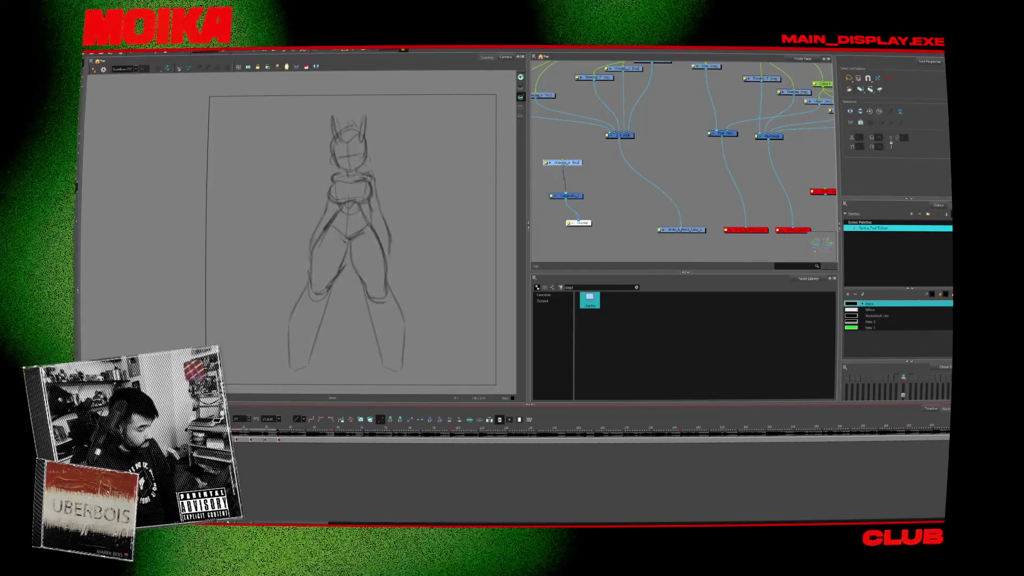
{"action": "scroll", "coordinate": [298, 242], "scroll_direction": "up", "scroll_amount": 2}
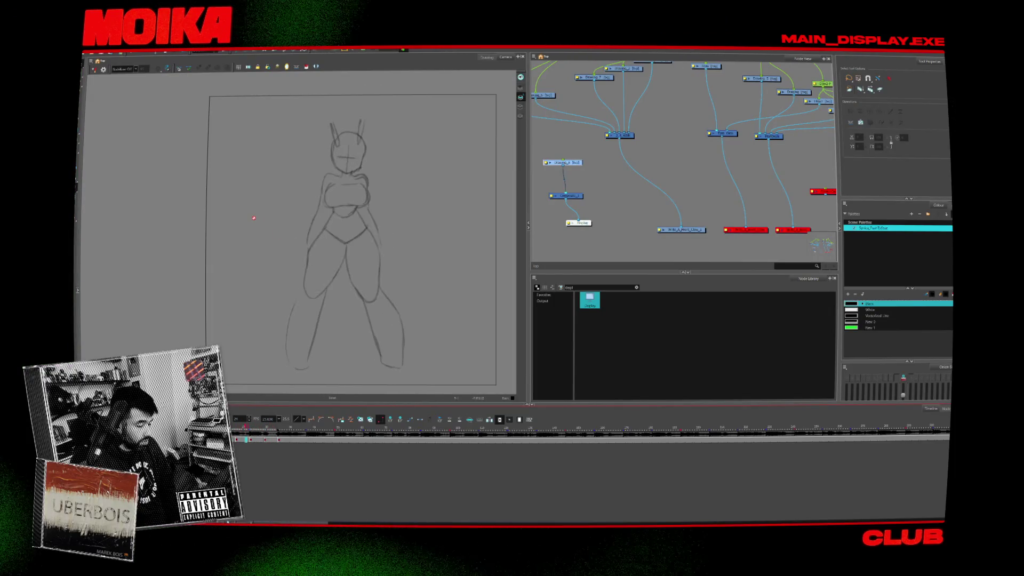
{"action": "left_click_drag", "start_coordinate": [528, 223], "coordinate": [647, 223]}
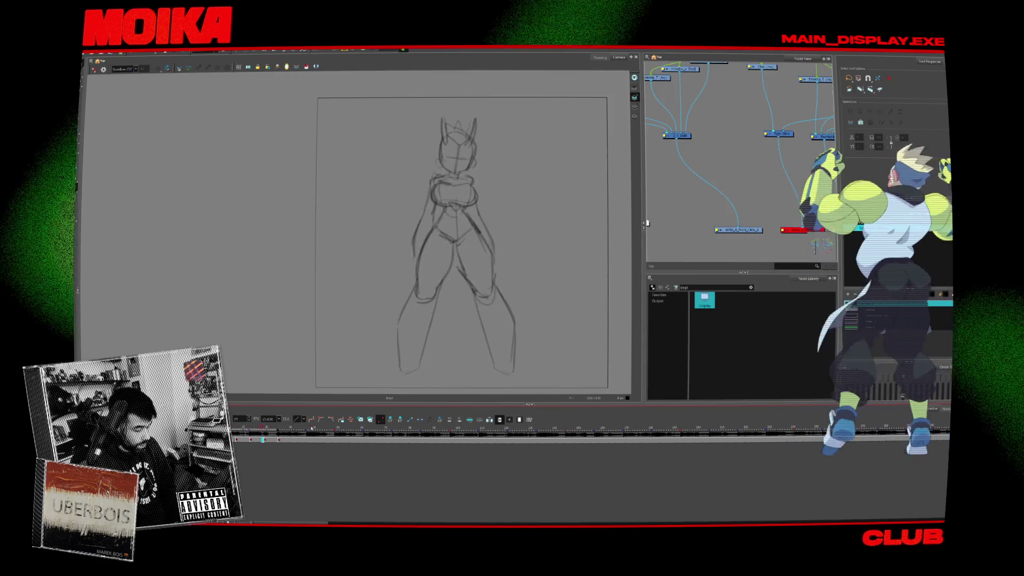
{"action": "scroll", "coordinate": [685, 172], "scroll_direction": "down", "scroll_amount": 3}
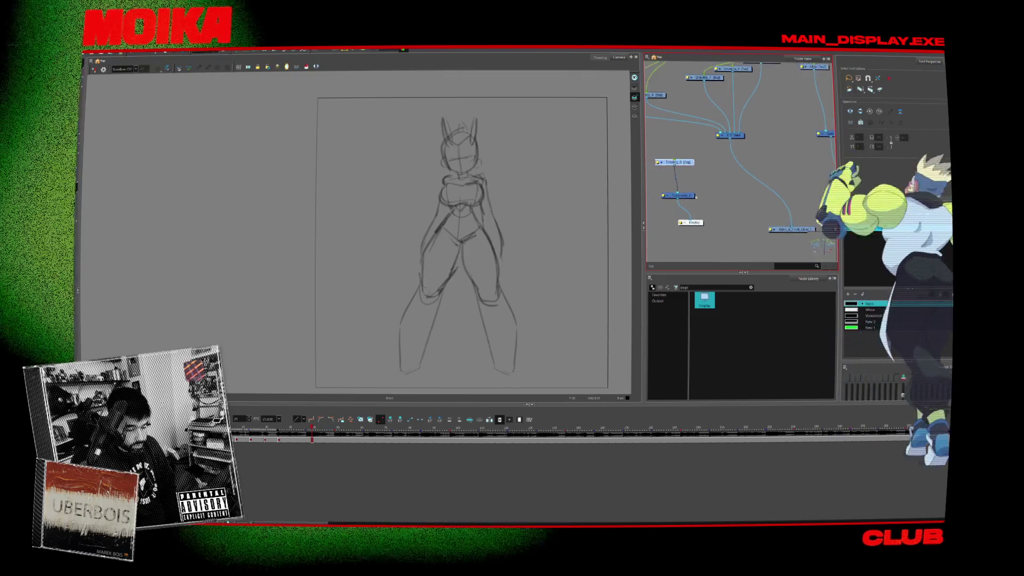
- Reposition the Drawing node in the Node View network
{"action": "left_click", "coordinate": [685, 173]}
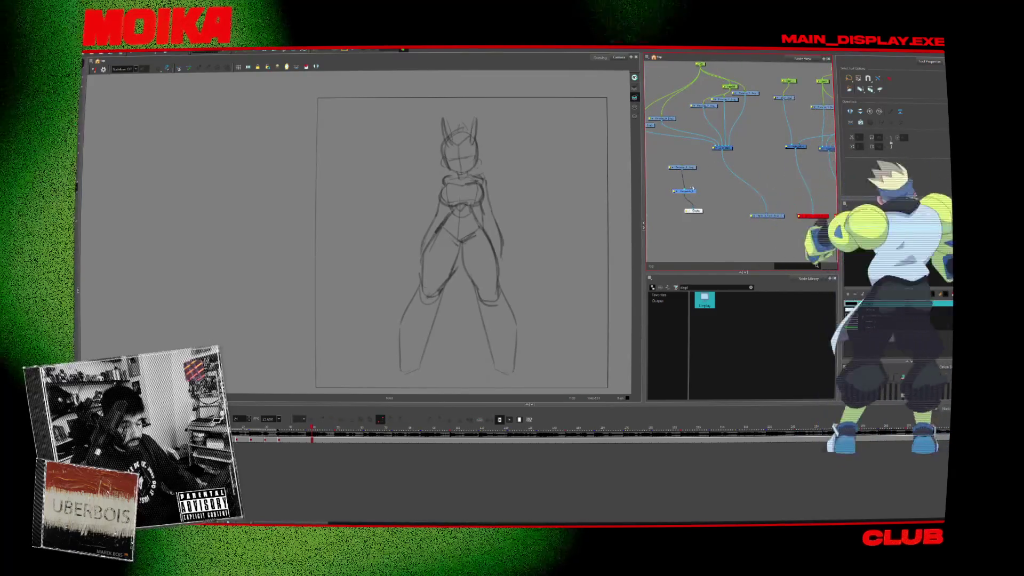
{"action": "left_click_drag", "start_coordinate": [689, 171], "coordinate": [672, 166]}
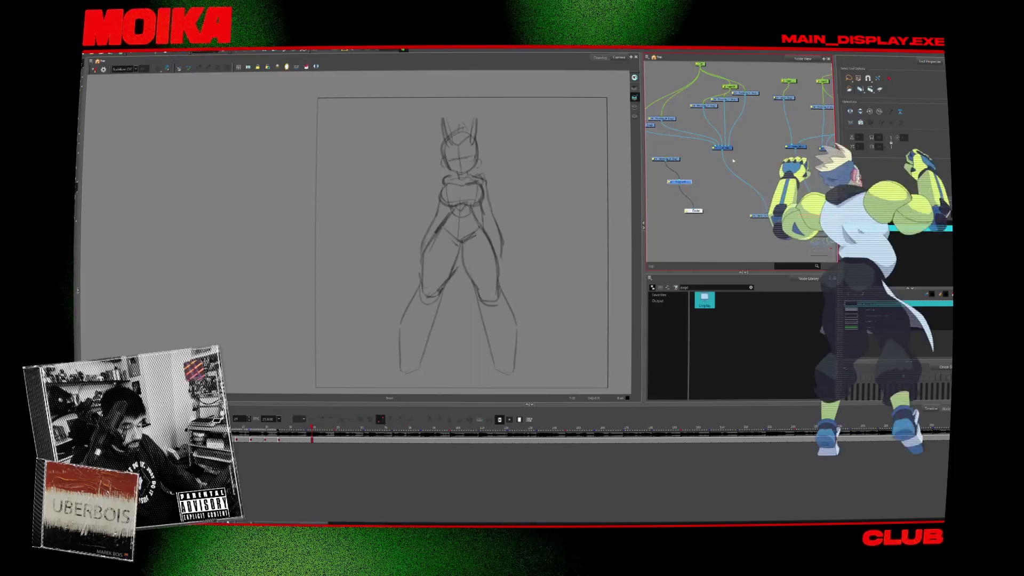
{"action": "scroll", "coordinate": [734, 161], "scroll_direction": "up", "scroll_amount": 2}
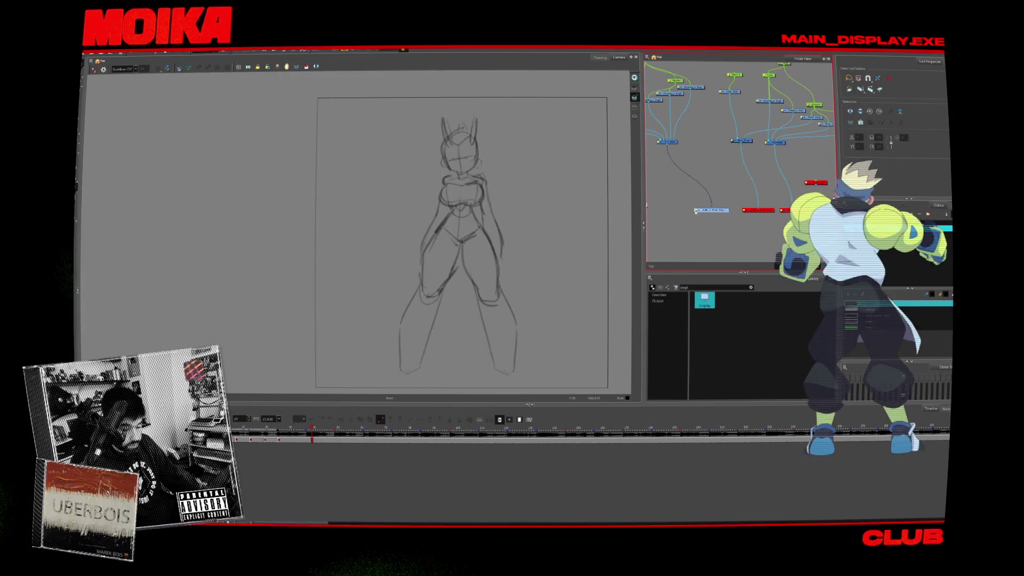
- Rename the Write node to Write_3_4_Walk, then shift the node view and select a node
{"action": "double_click", "coordinate": [696, 210]}
{"action": "left_click", "coordinate": [568, 212]}
{"action": "key", "text": "BackSpace"}
{"action": "key", "text": "BackSpace"}
{"action": "key", "text": "BackSpace"}
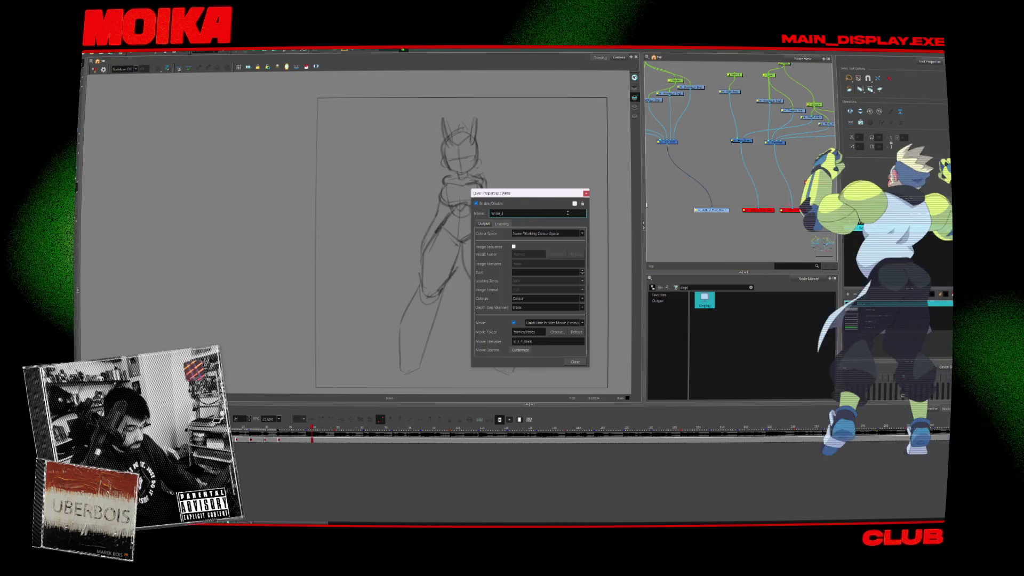
{"action": "type", "text": "_4"}
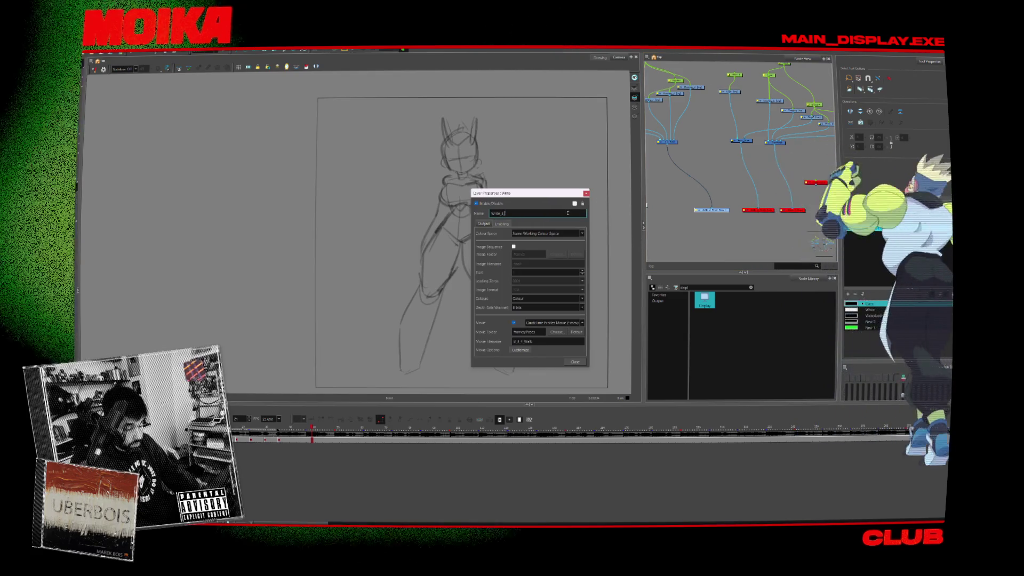
{"action": "type", "text": "_Walk"}
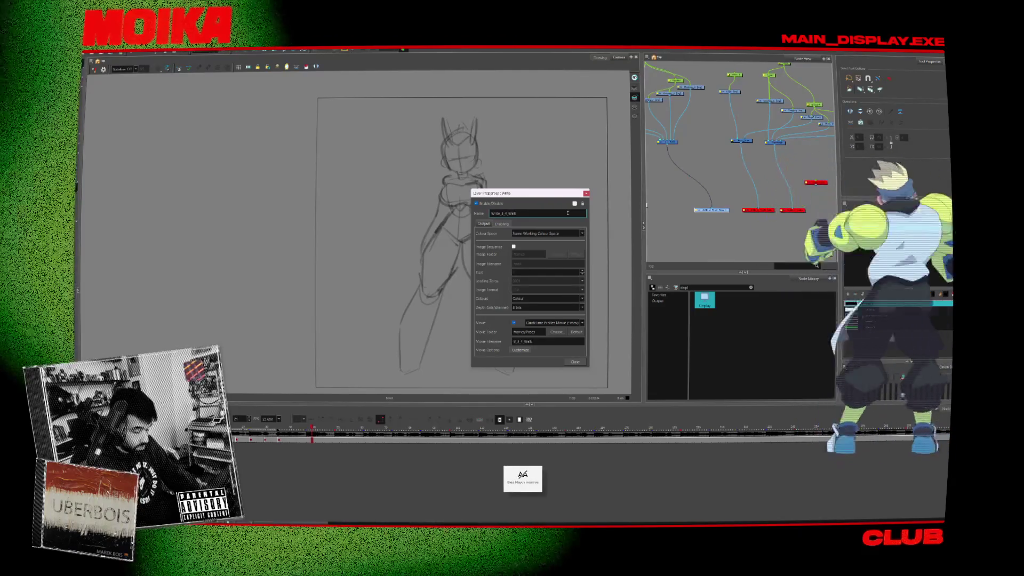
{"action": "key", "text": "Return"}
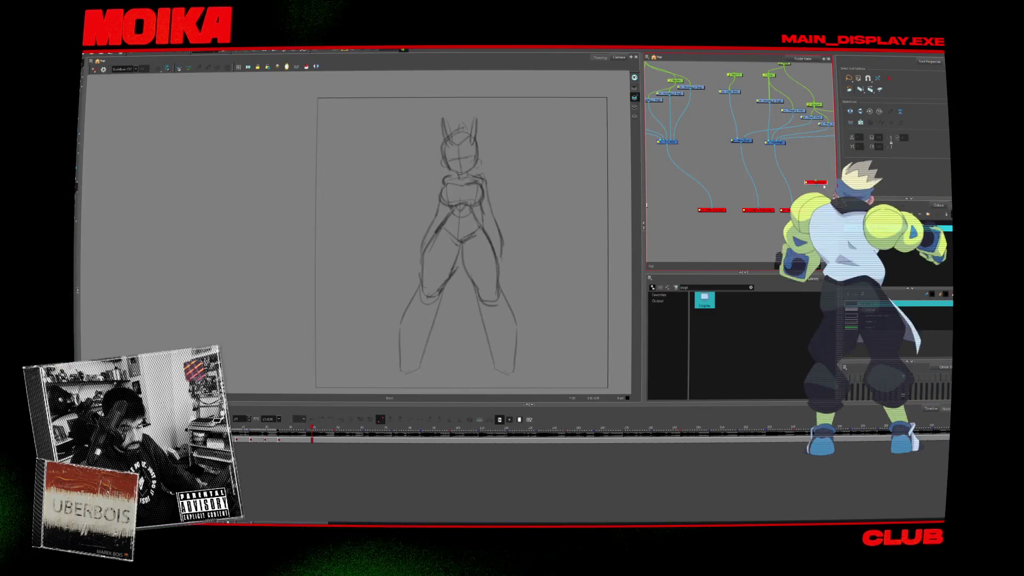
{"action": "mouse_move", "coordinate": [696, 195]}
{"action": "left_mouse_down"}
{"action": "mouse_move", "coordinate": [735, 199]}
{"action": "mouse_move", "coordinate": [720, 211]}
{"action": "mouse_move", "coordinate": [737, 208]}
{"action": "mouse_move", "coordinate": [724, 187]}
{"action": "left_mouse_up"}
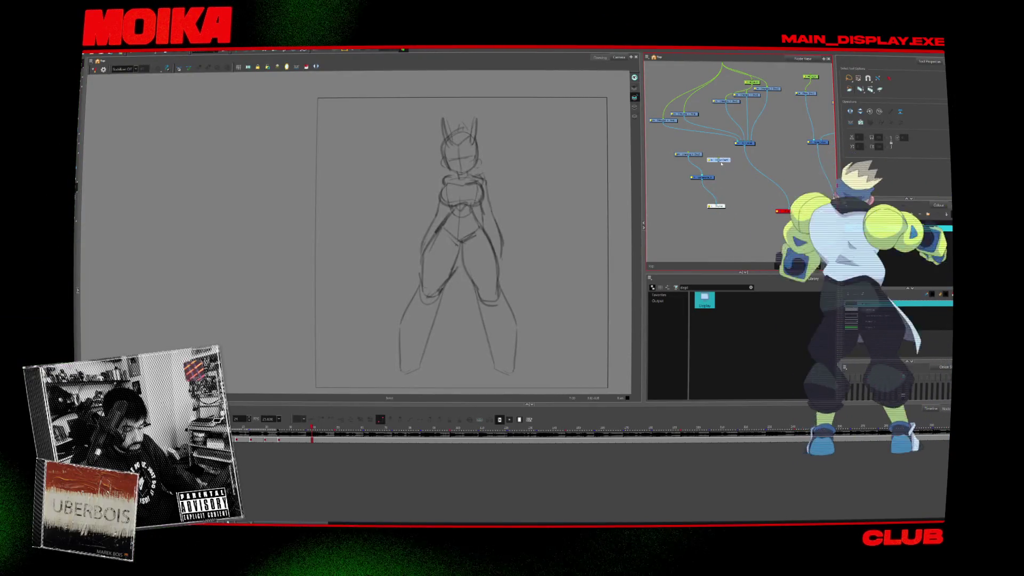
{"action": "left_click", "coordinate": [698, 166]}
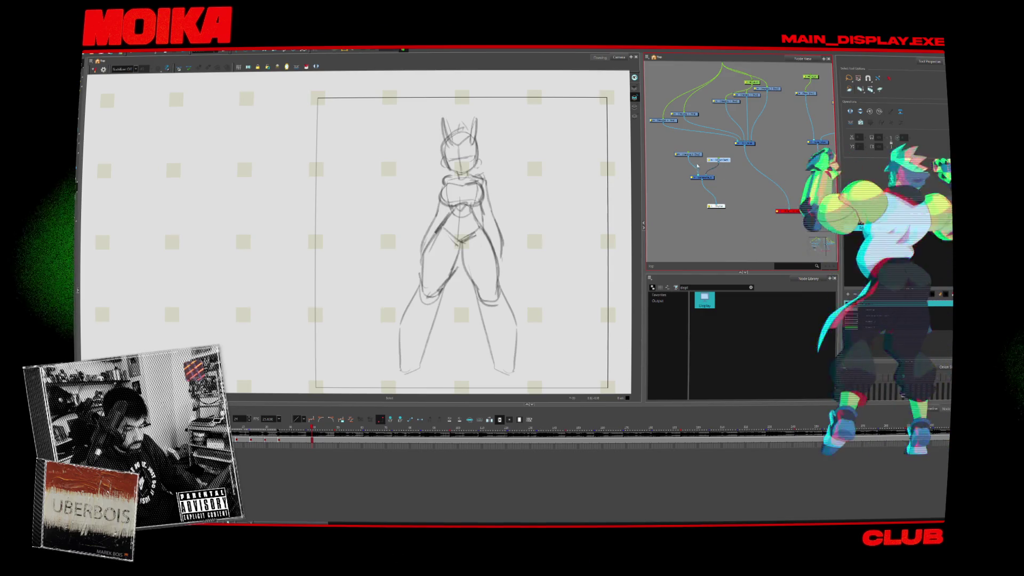
- Rename the Composite node to Dance_Small
{"action": "left_click", "coordinate": [705, 180]}
{"action": "double_click", "coordinate": [692, 178]}
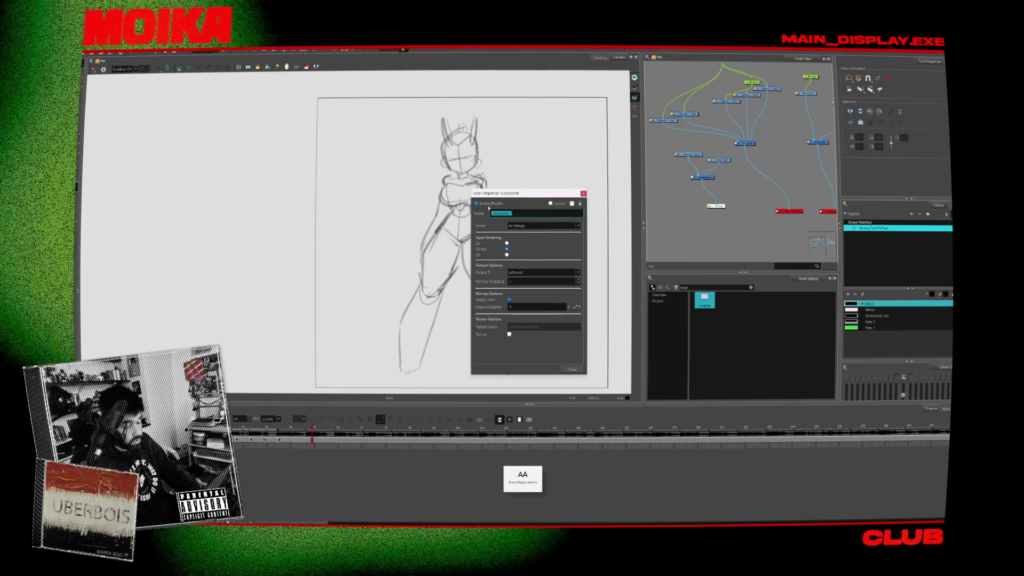
{"action": "type", "text": "Dance_Small"}
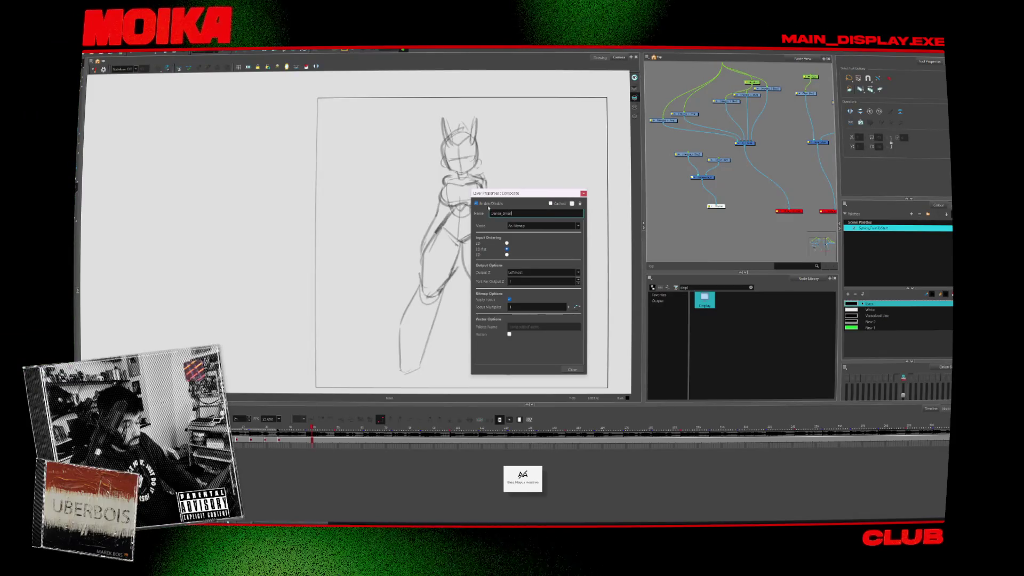
{"action": "left_click", "coordinate": [578, 370]}
{"action": "mouse_move", "coordinate": [797, 194]}
{"action": "left_mouse_down"}
{"action": "mouse_move", "coordinate": [745, 181]}
{"action": "mouse_move", "coordinate": [779, 206]}
{"action": "mouse_move", "coordinate": [689, 190]}
{"action": "left_mouse_up"}
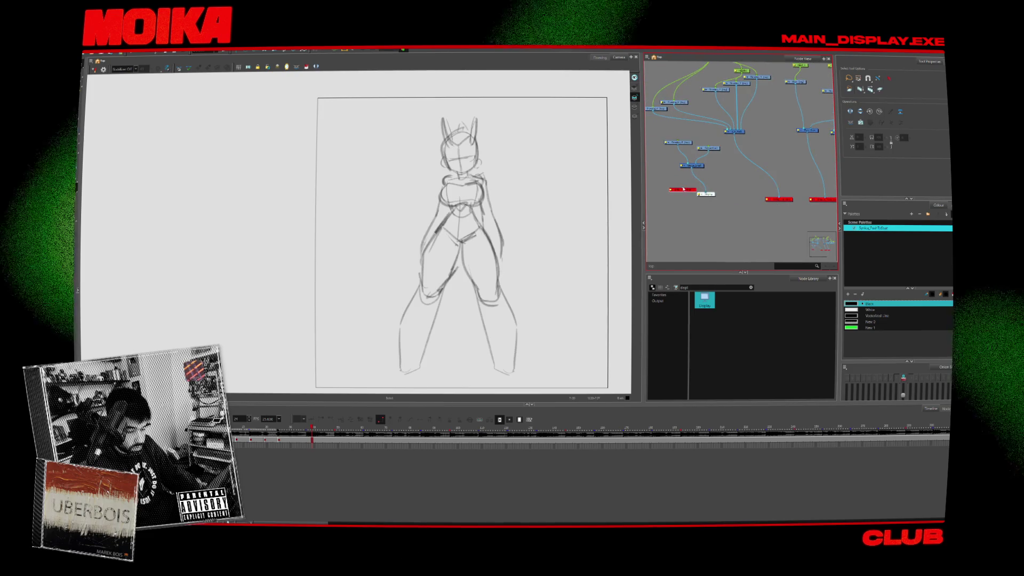
- Set the Write node's Movie Filename to C_Dance_small, then select the Drawing_8 node
{"action": "double_click", "coordinate": [672, 193]}
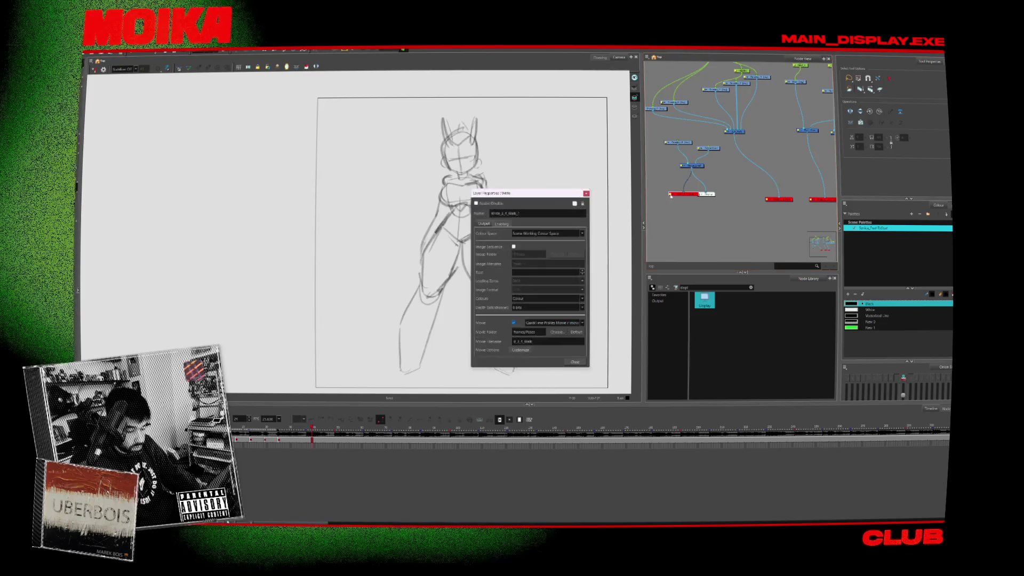
{"action": "key", "text": "Caps_Lock"}
{"action": "double_click", "coordinate": [549, 342]}
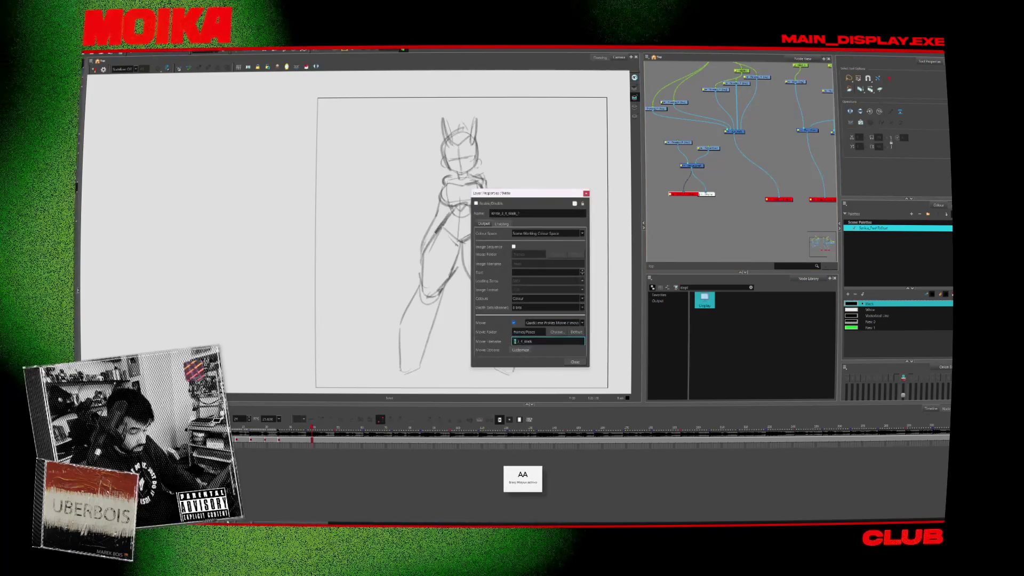
{"action": "type", "text": "C_D"}
{"action": "key", "text": "Caps_Lock"}
{"action": "type", "text": "ance_small"}
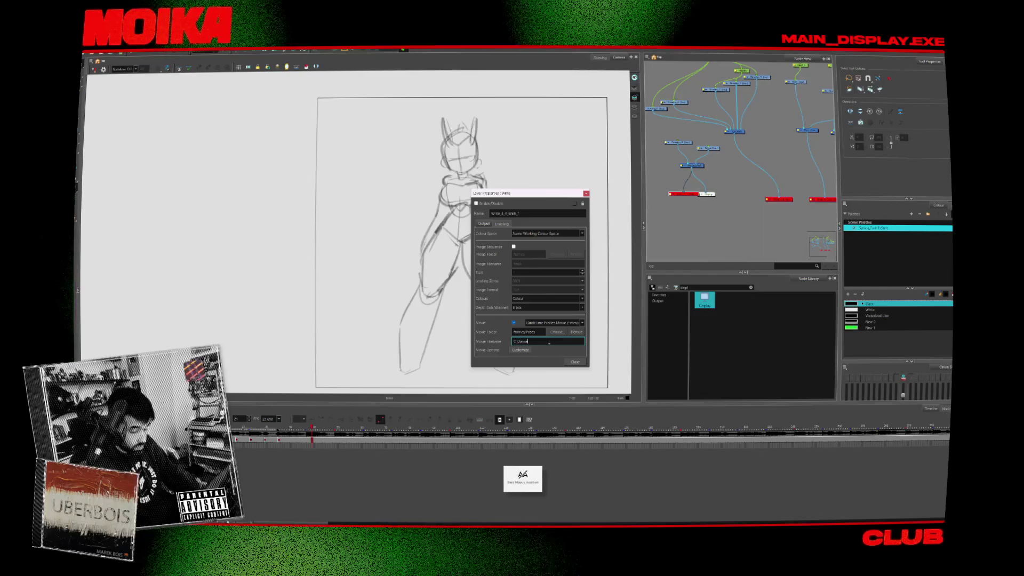
{"action": "left_click", "coordinate": [572, 360]}
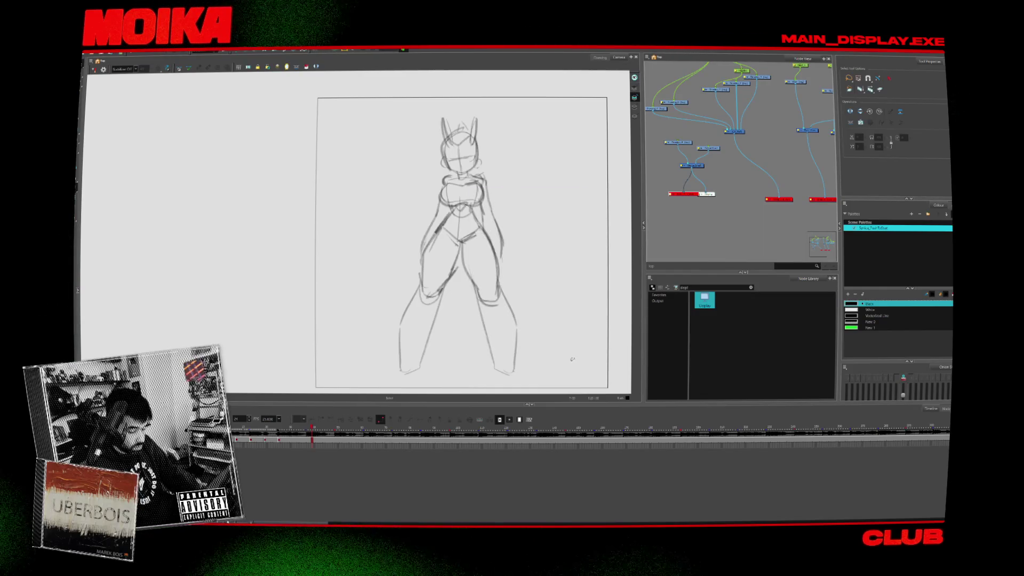
{"action": "scroll", "coordinate": [707, 152], "scroll_direction": "up", "scroll_amount": 3}
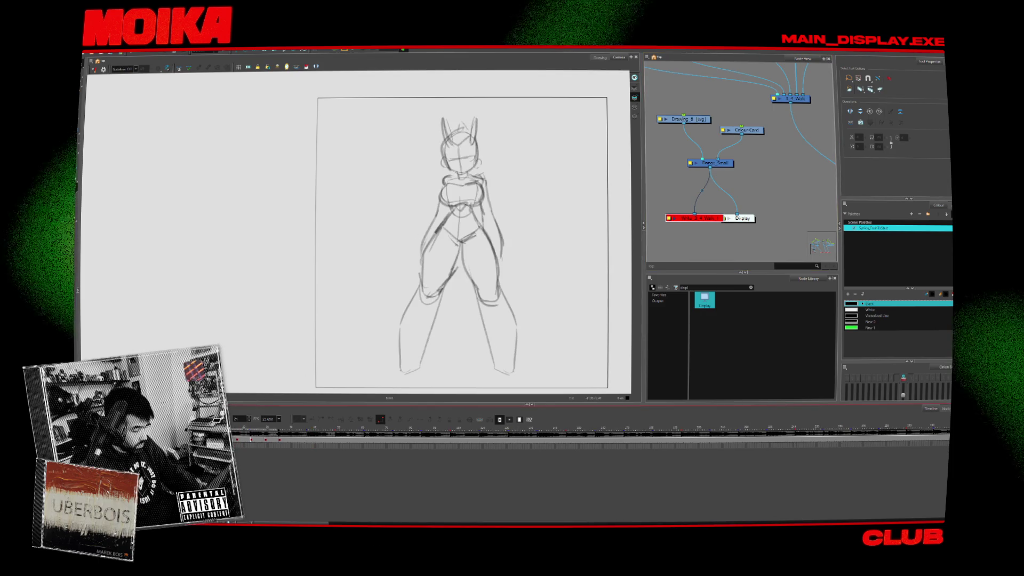
{"action": "left_click", "coordinate": [683, 119]}
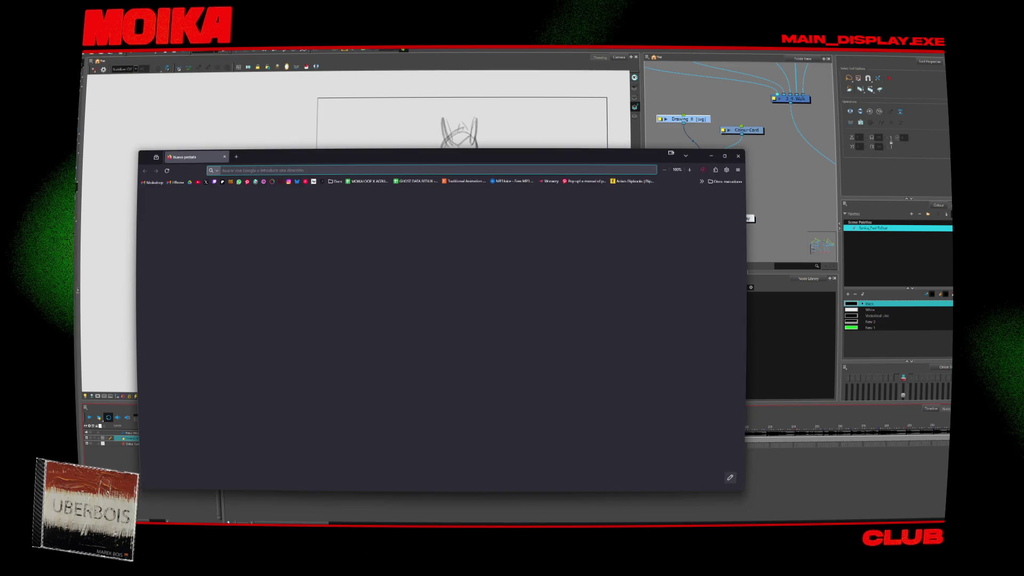
- Dismiss the empty browser window so the Harmony scene is visible again
{"action": "key", "text": "alt+Tab"}
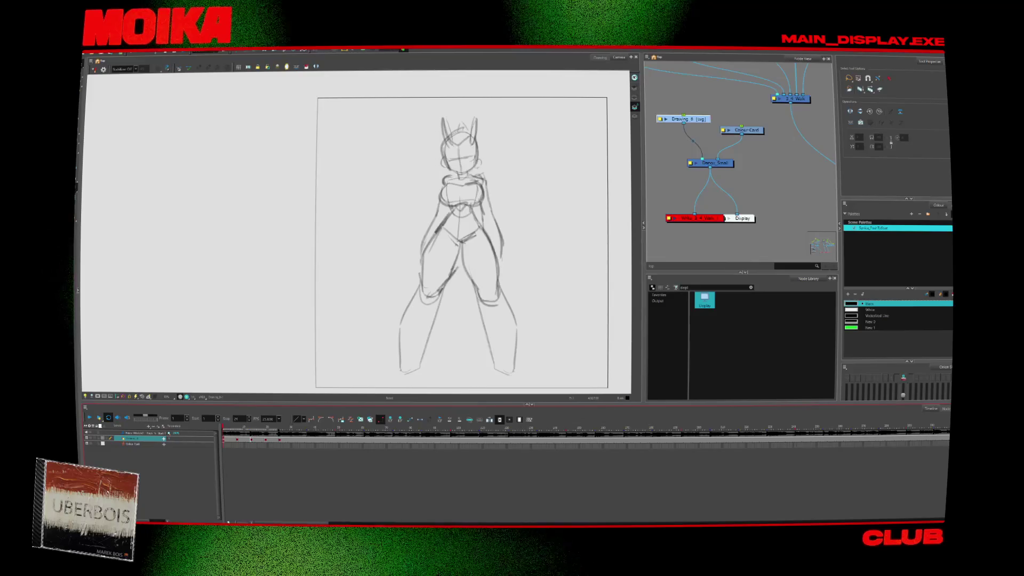
- Bring back the browser playing underscores — Do It and switch it to theater mode
{"action": "key", "text": "alt+Tab"}
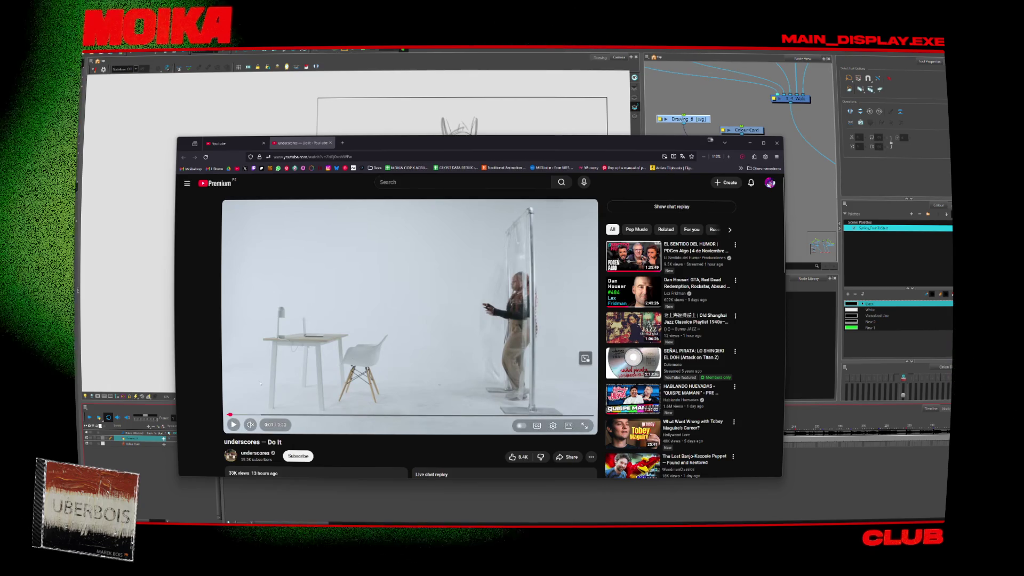
{"action": "left_click", "coordinate": [576, 427]}
- Play the Do It video unmuted from 0:00 and watch it to the end at 3:33
{"action": "left_click", "coordinate": [189, 429]}
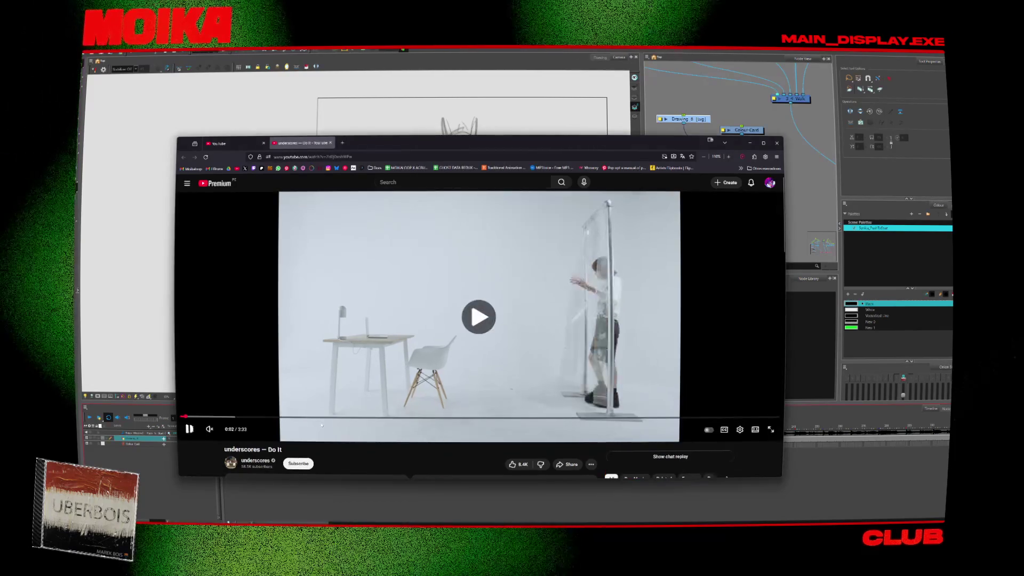
{"action": "left_click", "coordinate": [210, 430]}
{"action": "left_click", "coordinate": [181, 417]}
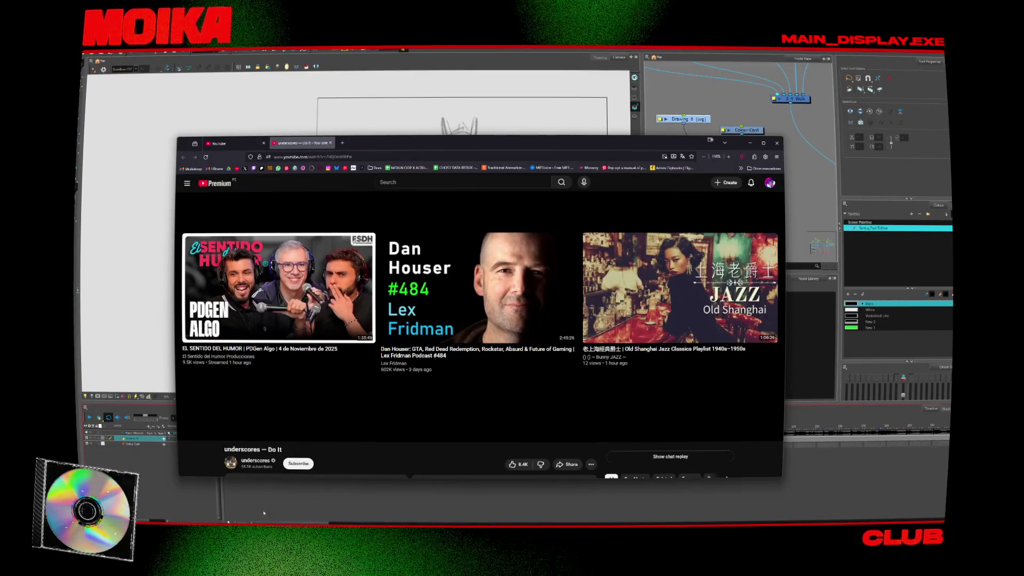
{"action": "scroll", "coordinate": [233, 330], "scroll_direction": "down", "scroll_amount": 3}
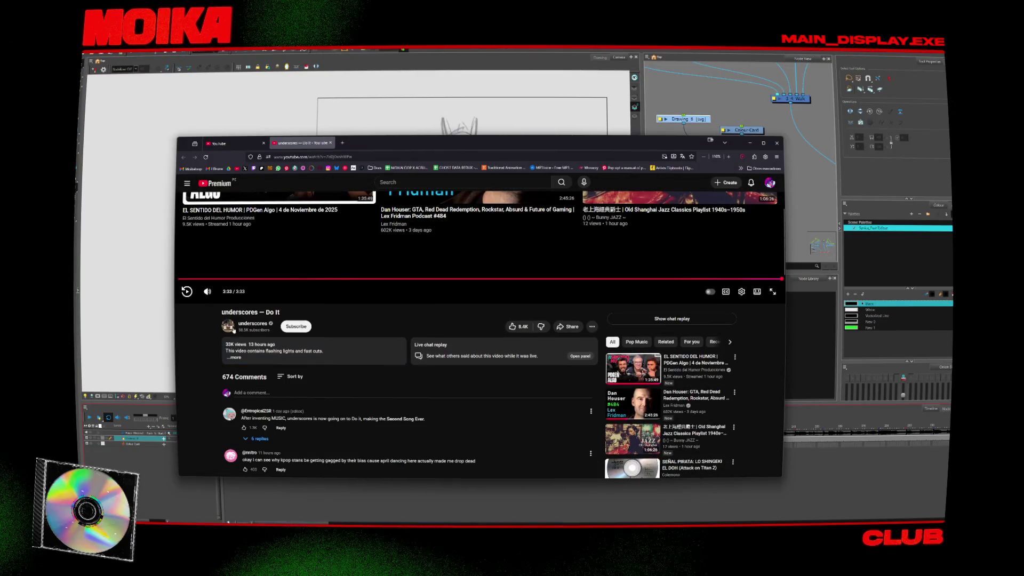
- Close the Do It video tab and show the underscores channel's full video list
{"action": "scroll", "coordinate": [233, 329], "scroll_direction": "up", "scroll_amount": 1}
{"action": "scroll", "coordinate": [234, 330], "scroll_direction": "down", "scroll_amount": 1}
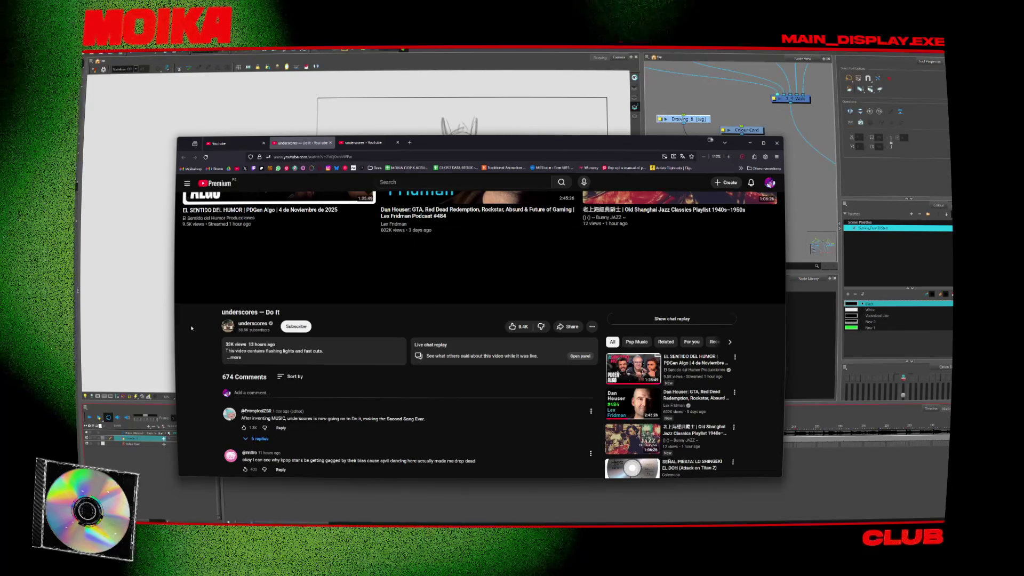
{"action": "scroll", "coordinate": [192, 328], "scroll_direction": "up", "scroll_amount": 2}
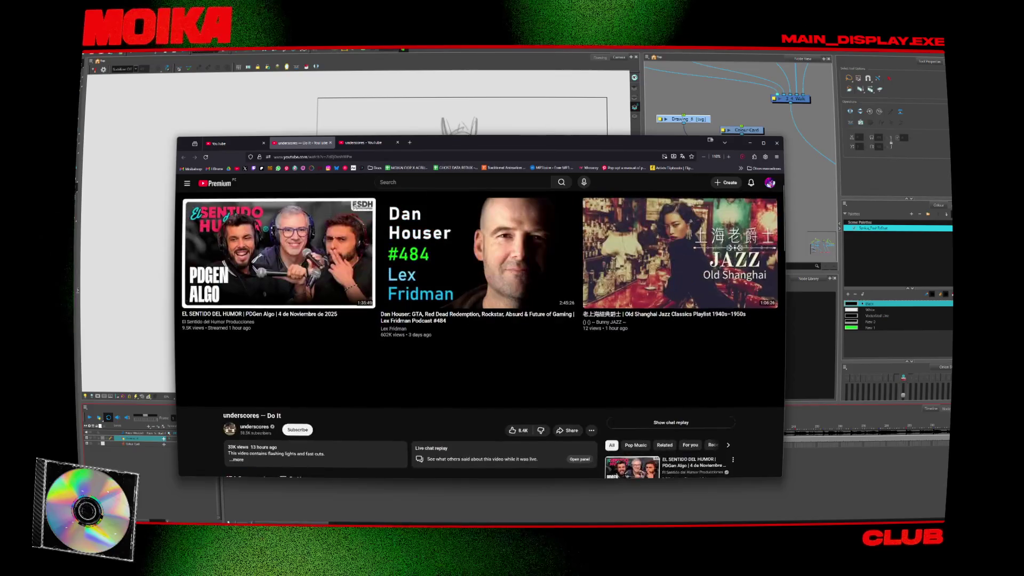
{"action": "key", "text": "ctrl+w"}
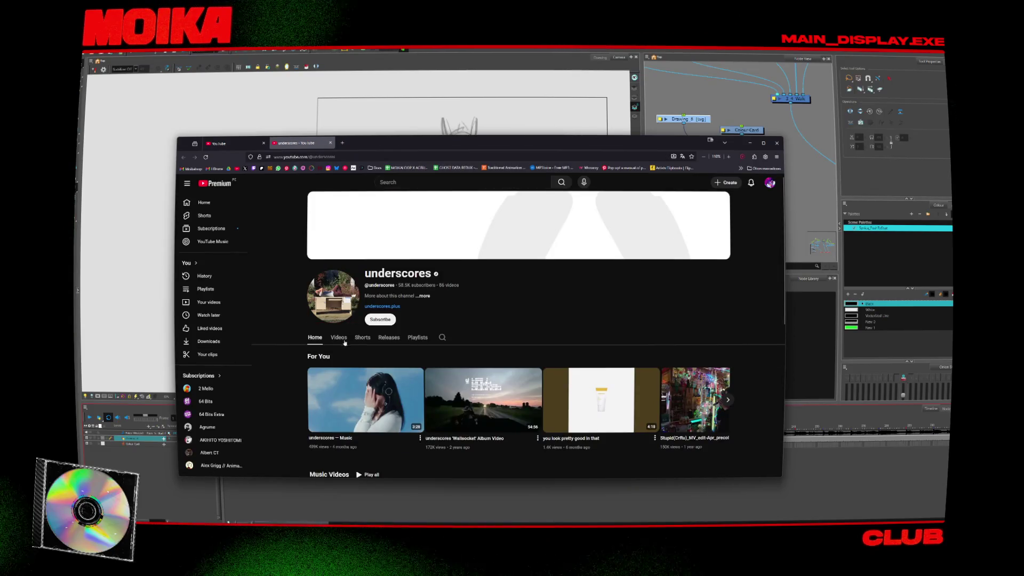
{"action": "left_click", "coordinate": [344, 342]}
- Browse older underscores uploads, open one in a new tab, then close the channel page
{"action": "scroll", "coordinate": [416, 343], "scroll_direction": "down", "scroll_amount": 1}
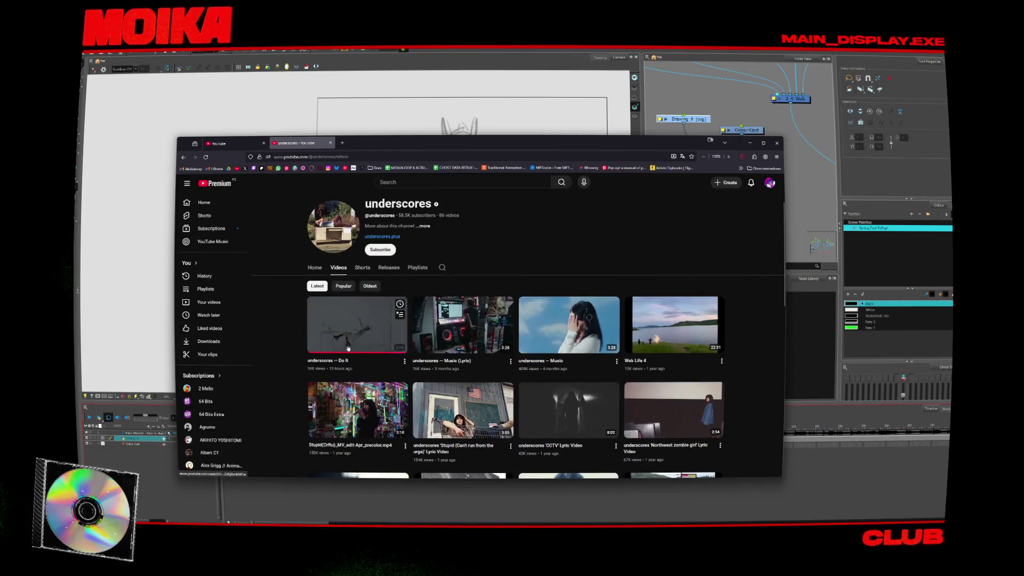
{"action": "scroll", "coordinate": [493, 321], "scroll_direction": "down", "scroll_amount": 2}
{"action": "middle_click", "coordinate": [493, 320]}
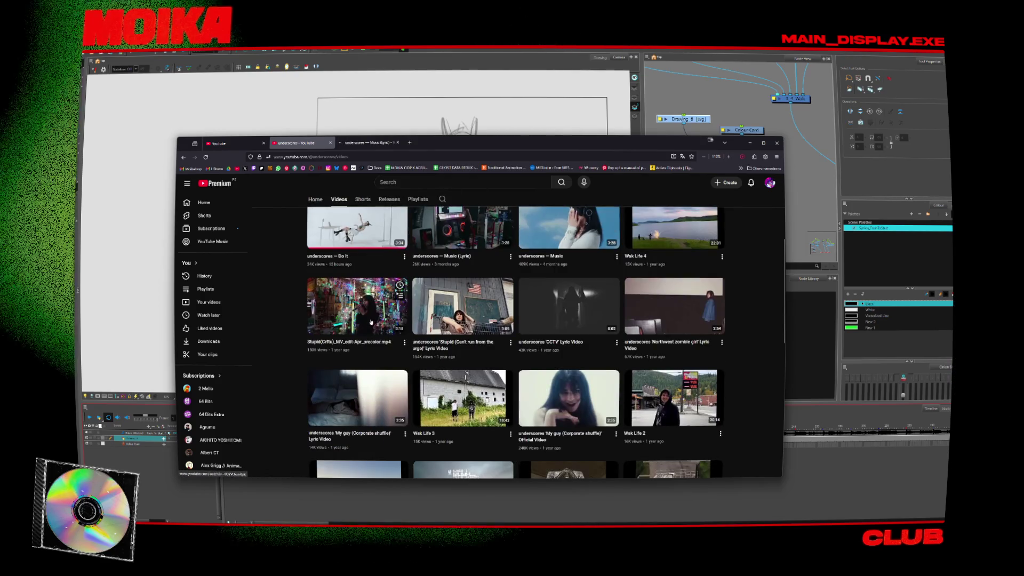
{"action": "scroll", "coordinate": [304, 328], "scroll_direction": "down", "scroll_amount": 3}
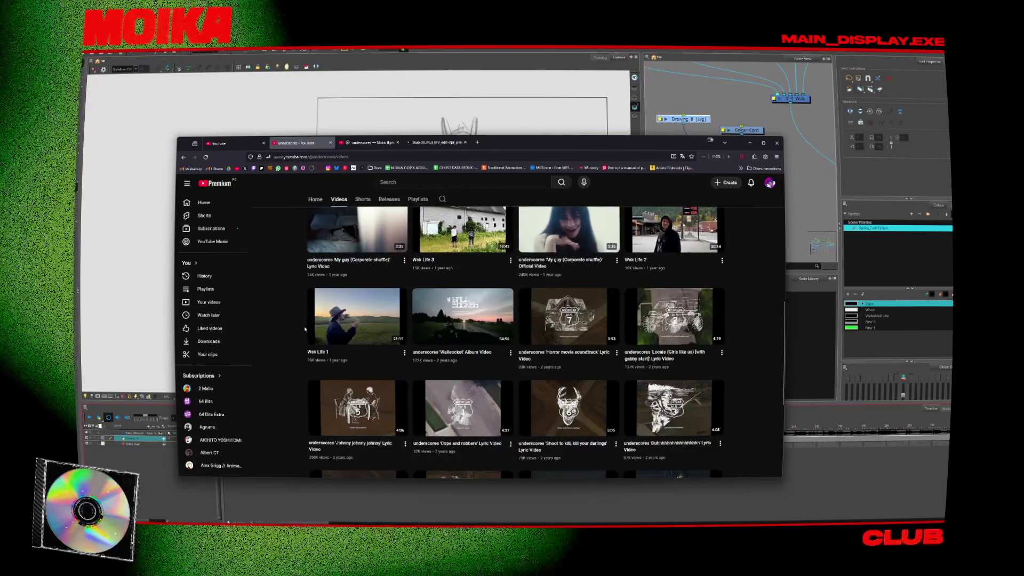
{"action": "scroll", "coordinate": [305, 328], "scroll_direction": "down", "scroll_amount": 3}
{"action": "scroll", "coordinate": [304, 329], "scroll_direction": "down", "scroll_amount": 3}
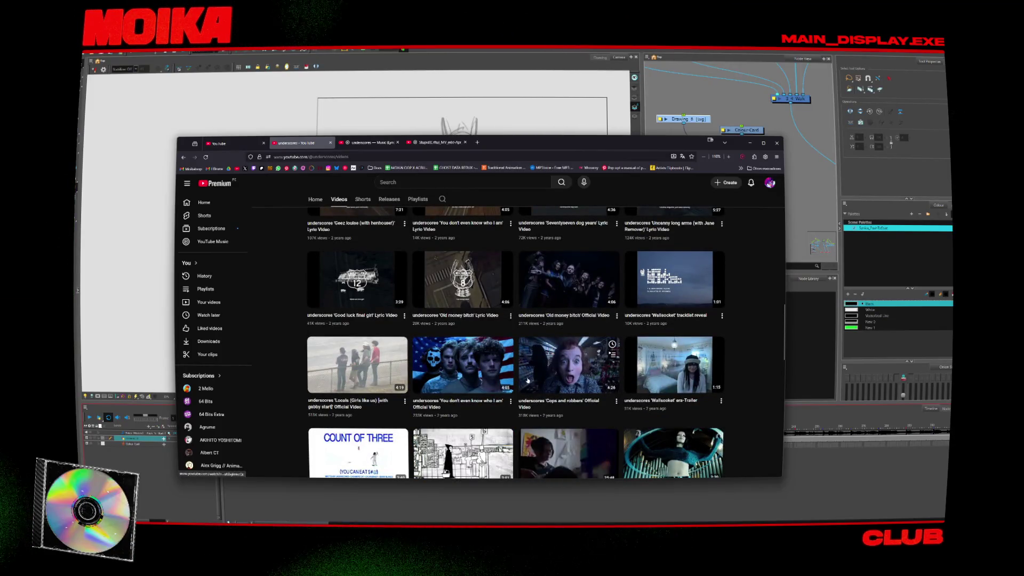
{"action": "scroll", "coordinate": [300, 346], "scroll_direction": "down", "scroll_amount": 2}
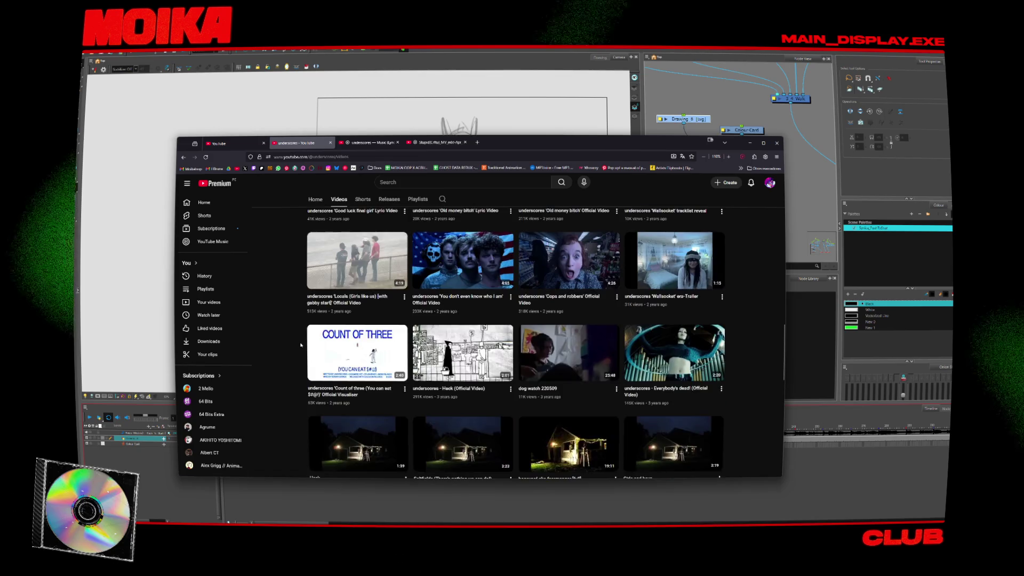
{"action": "scroll", "coordinate": [299, 345], "scroll_direction": "down", "scroll_amount": 1}
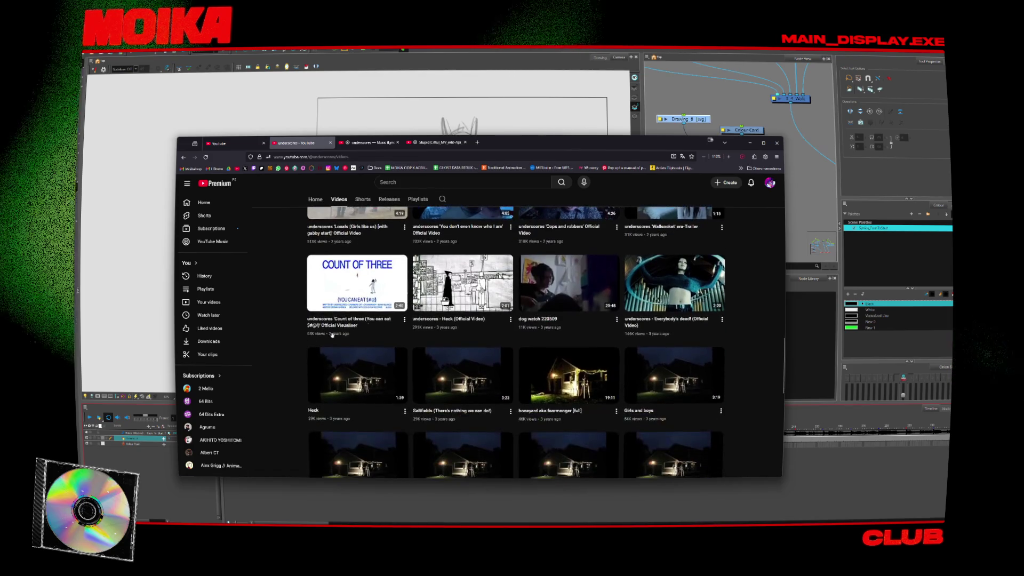
{"action": "key", "text": "ctrl+w"}
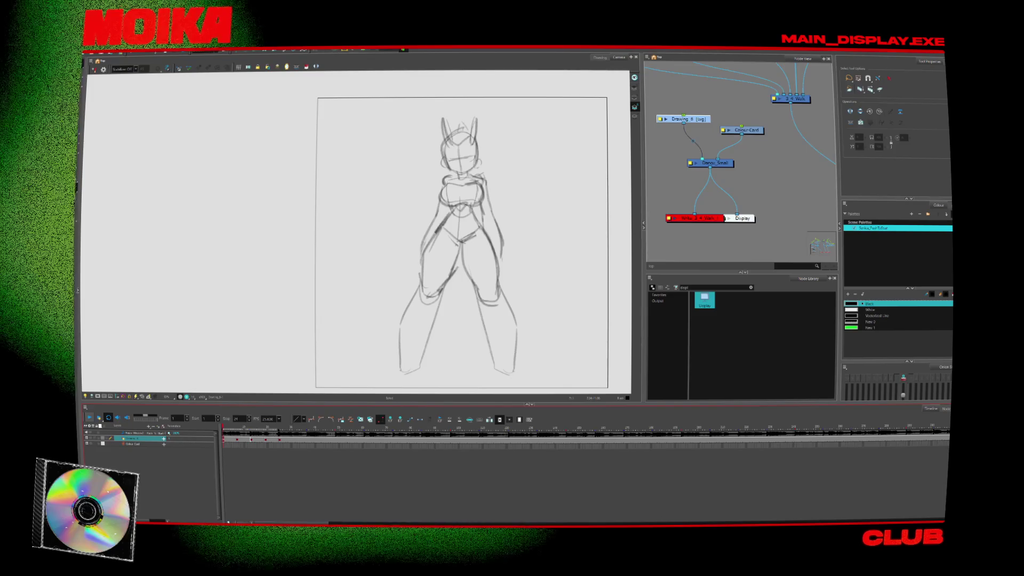
- Loop-play the horned character's rough pencil sketch animation in the Camera view
{"action": "key", "text": "Return"}
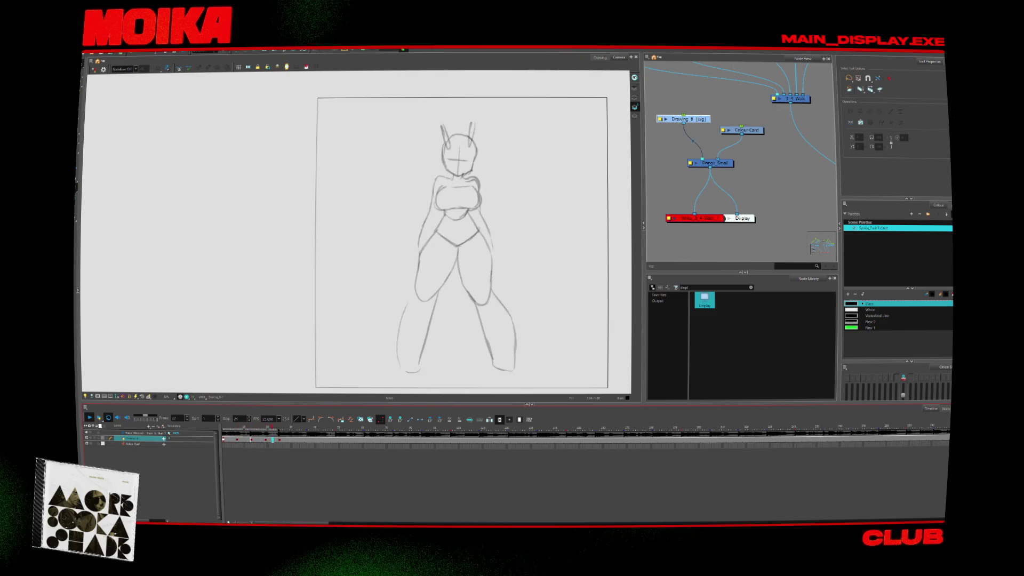
- Step frame by frame through the sketch drawings, comparing poses, until reaching frame 15
{"action": "key", "text": "period"}
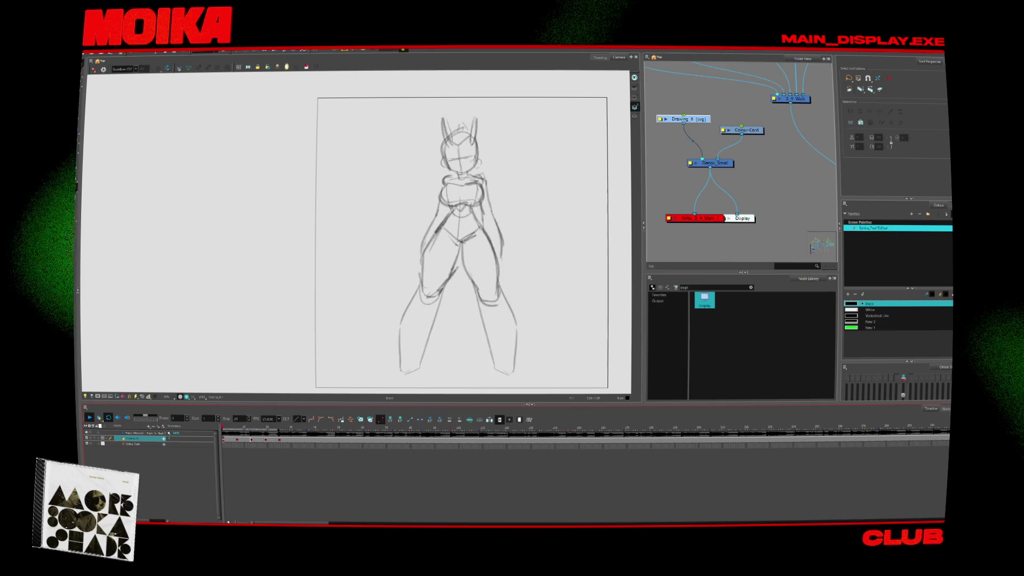
{"action": "key", "text": "period"}
{"action": "key", "text": "period"}
{"action": "key", "text": "period"}
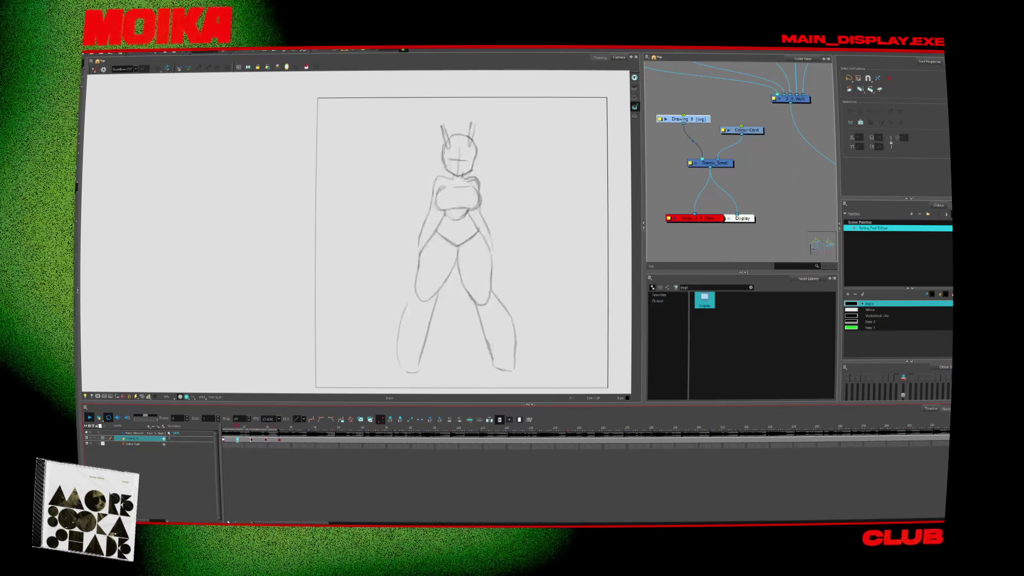
{"action": "key", "text": "comma"}
{"action": "key", "text": "comma"}
{"action": "key", "text": "comma"}
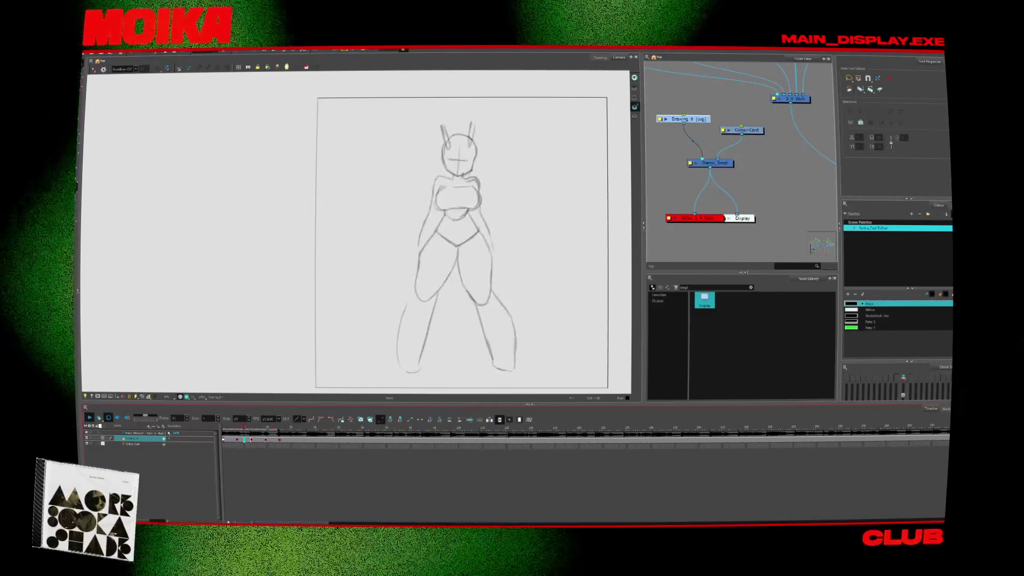
{"action": "key", "text": "period"}
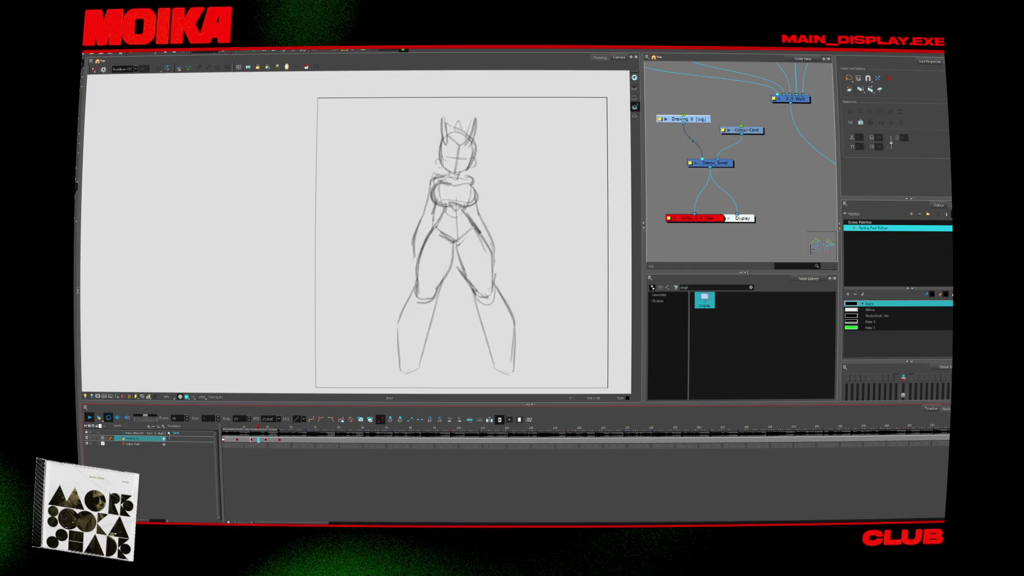
{"action": "key", "text": "period"}
{"action": "key", "text": "period"}
{"action": "key", "text": "period"}
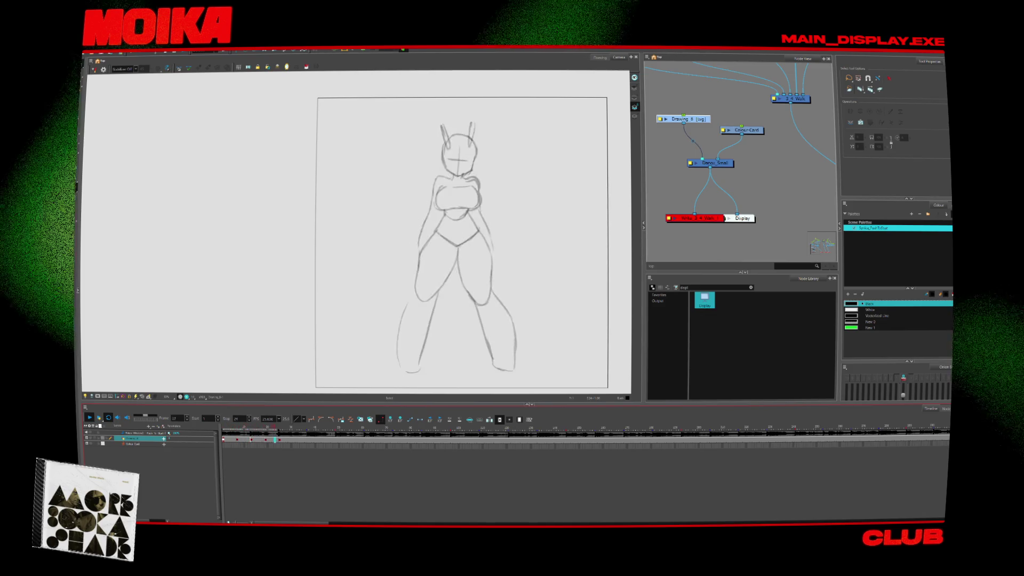
{"action": "key", "text": "period"}
{"action": "key", "text": "period"}
{"action": "key", "text": "period"}
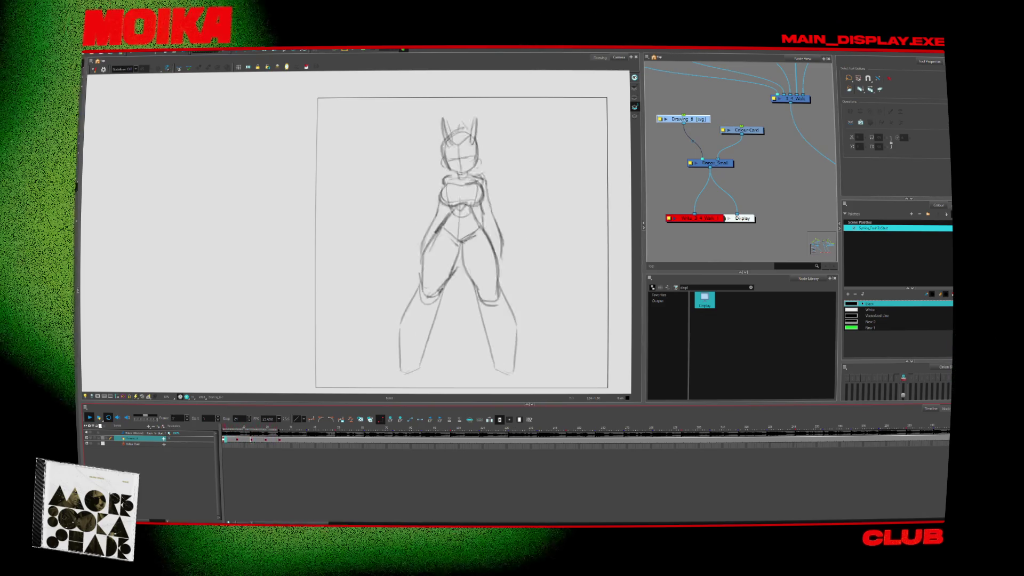
{"action": "key", "text": "period"}
{"action": "key", "text": "period"}
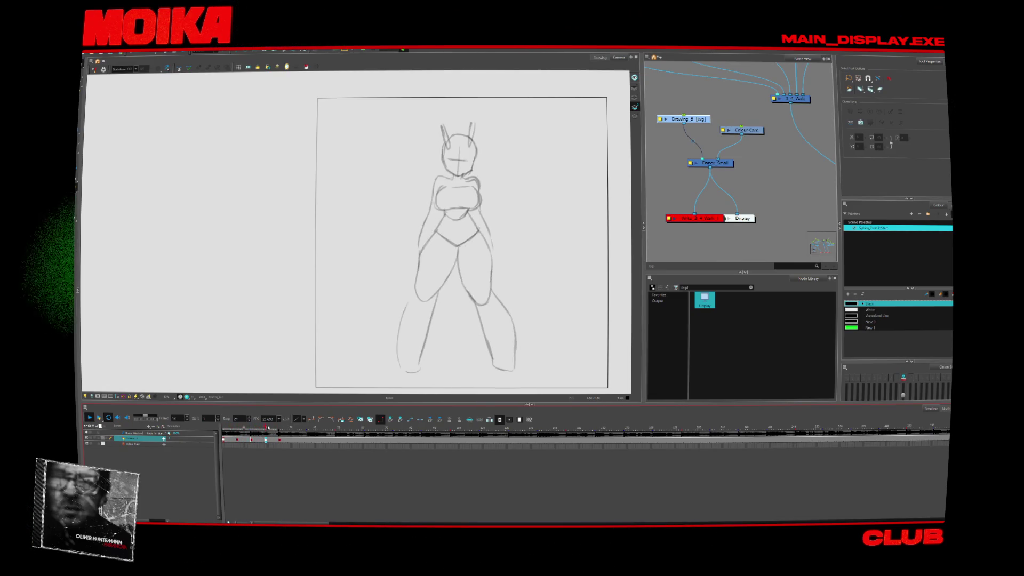
- Stop playback, enable onion skin, pick White, take the Brush and disable the Colour-Card
{"action": "key", "text": "Return"}
{"action": "left_click", "coordinate": [635, 107]}
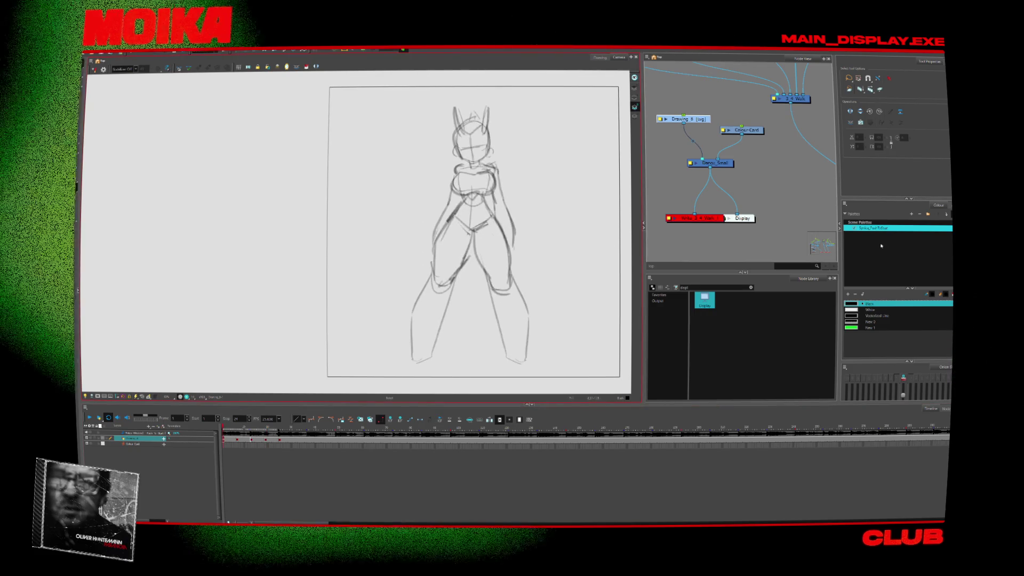
{"action": "left_click", "coordinate": [869, 309]}
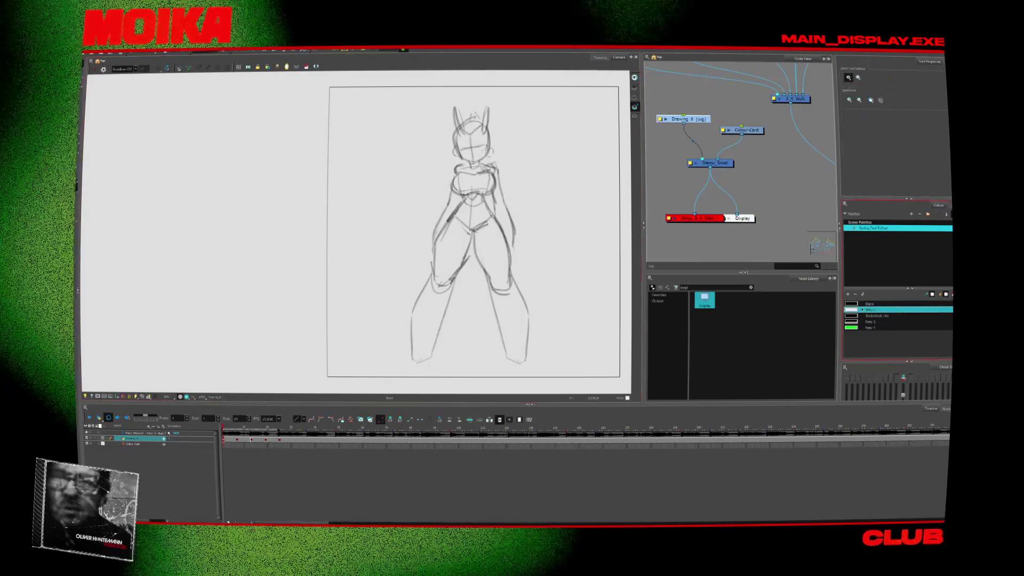
{"action": "scroll", "coordinate": [472, 160], "scroll_direction": "up", "scroll_amount": 2}
{"action": "key", "text": "alt+b"}
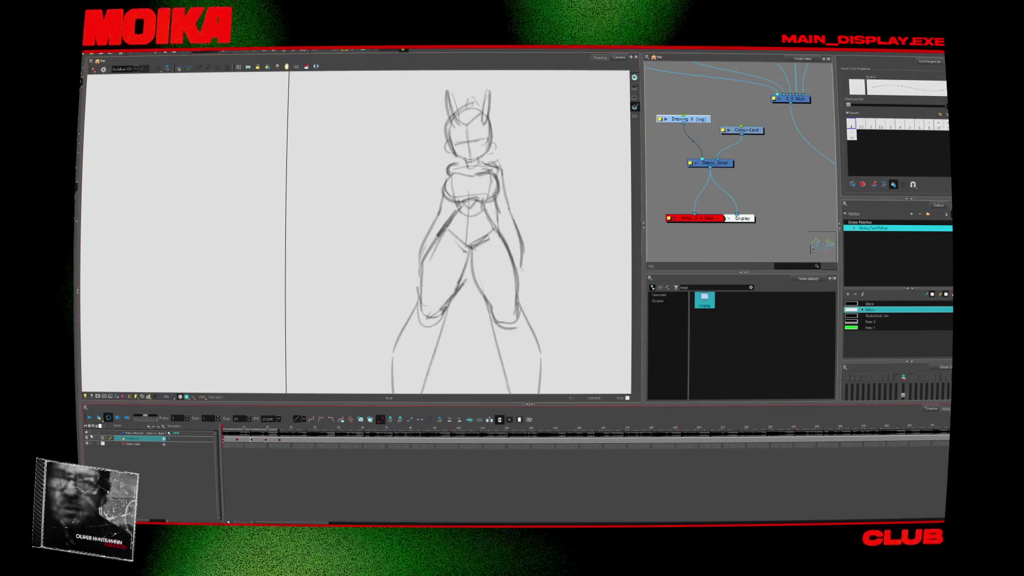
{"action": "key", "text": "d"}
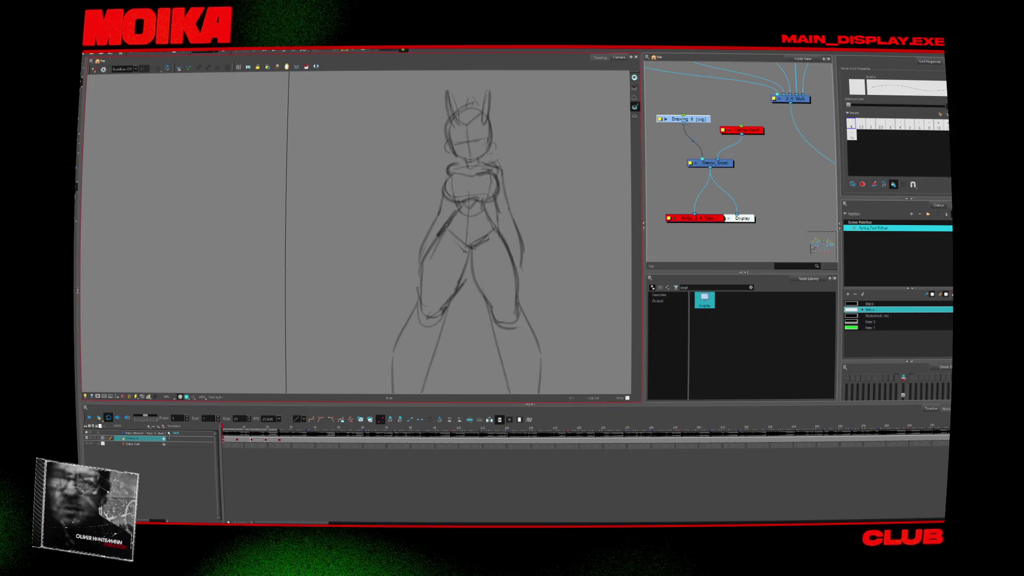
- Choose a thicker brush preset, test a white stroke on the left thigh and undo it
{"action": "left_click_drag", "start_coordinate": [456, 227], "coordinate": [412, 210]}
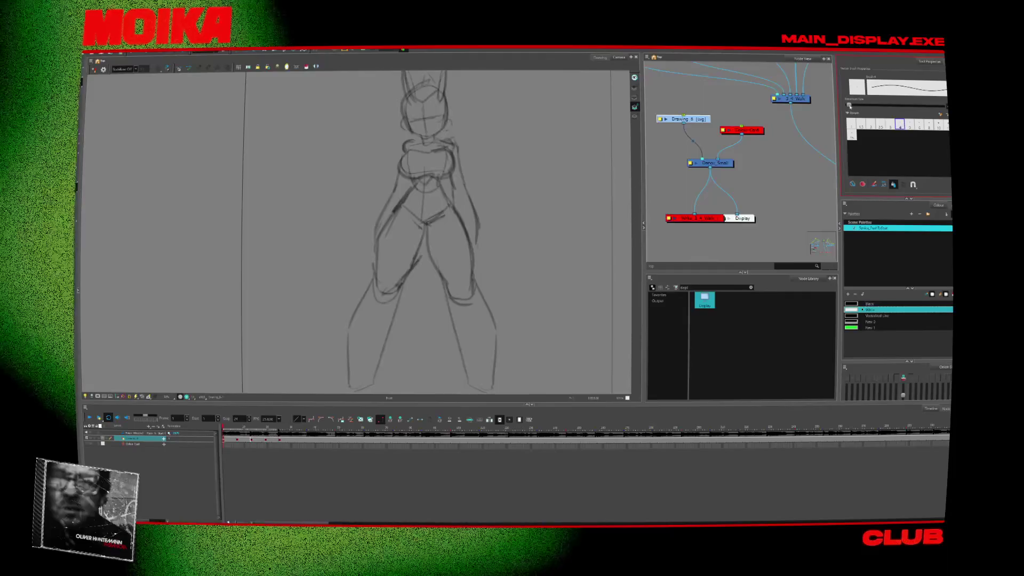
{"action": "left_click", "coordinate": [900, 123]}
{"action": "left_click_drag", "start_coordinate": [385, 220], "coordinate": [379, 276]}
{"action": "key", "text": "ctrl+z"}
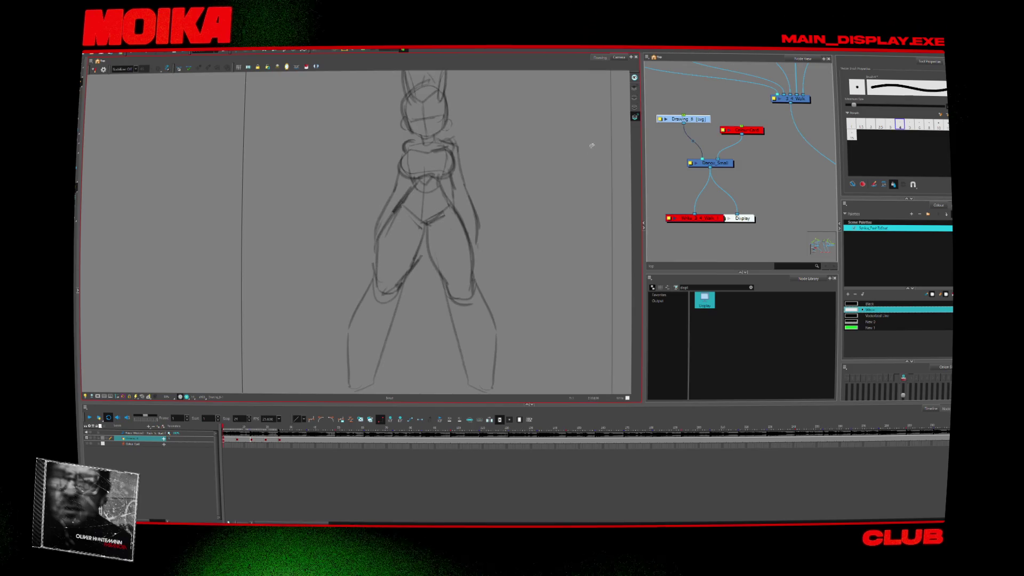
{"action": "left_click", "coordinate": [635, 116]}
- Return to frame 1, reveal the child Drawing layer and activate the Transform tool
{"action": "left_click", "coordinate": [636, 117]}
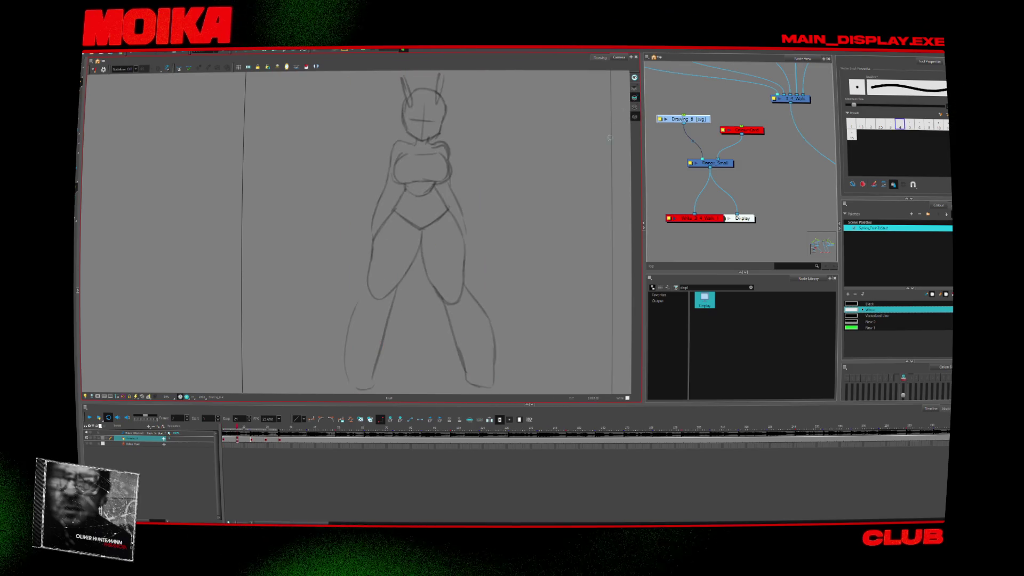
{"action": "left_click", "coordinate": [634, 115]}
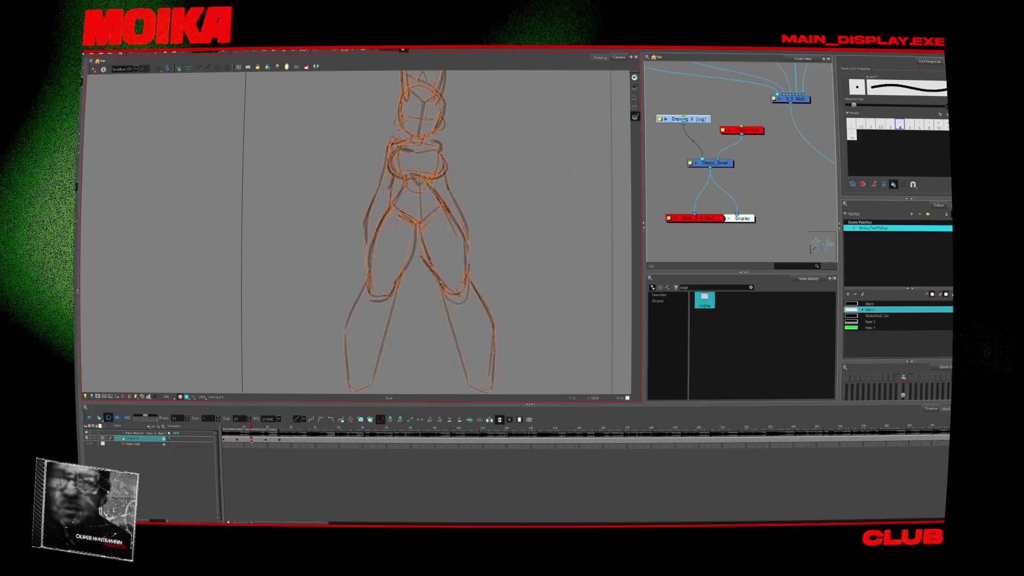
{"action": "key", "text": "Home"}
{"action": "key", "text": "ctrl+r"}
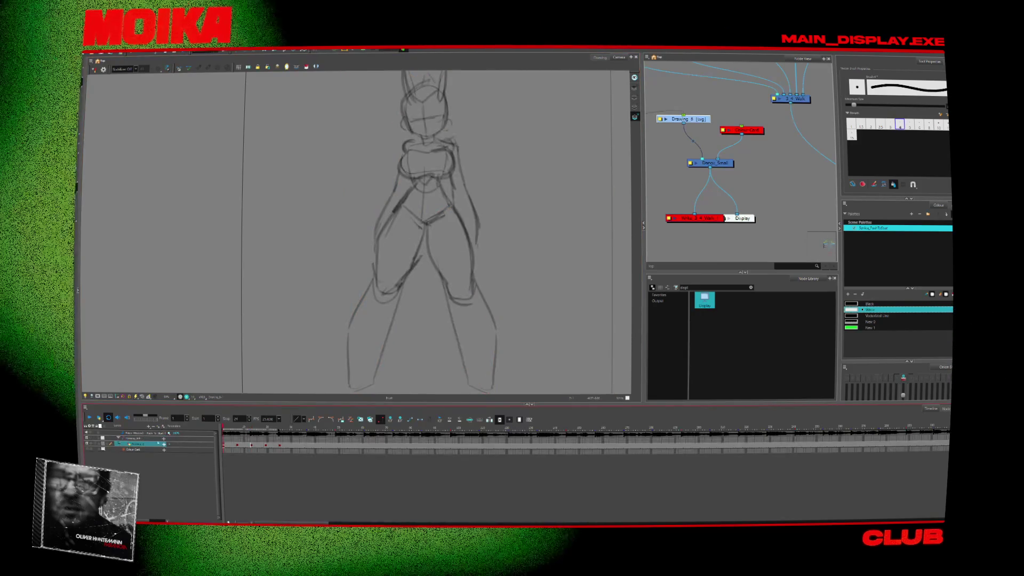
{"action": "key", "text": "shift+t"}
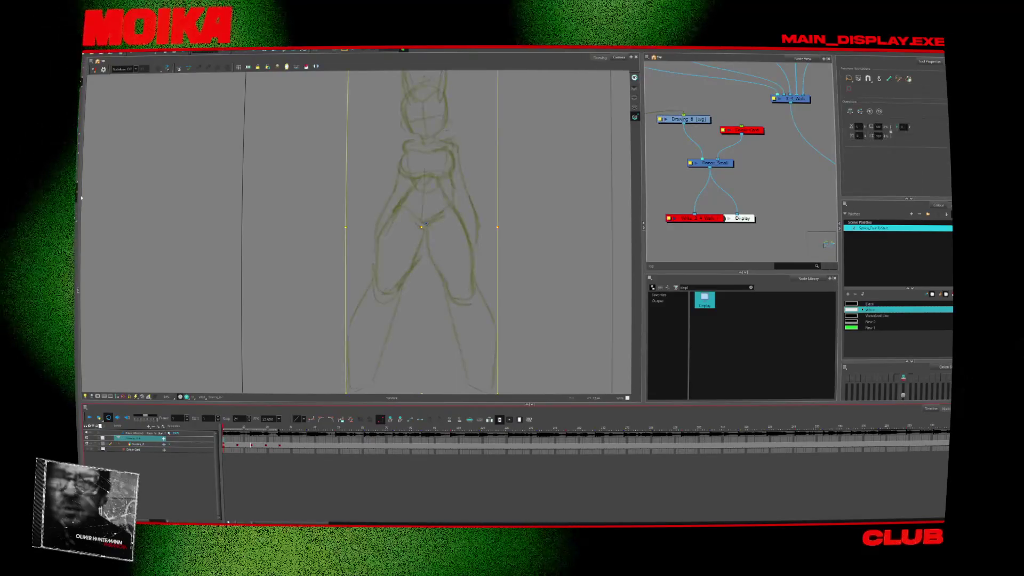
- Flip between frames 1, 13 and 14, nudging the sketch left and right to centre it
{"action": "left_click", "coordinate": [251, 442]}
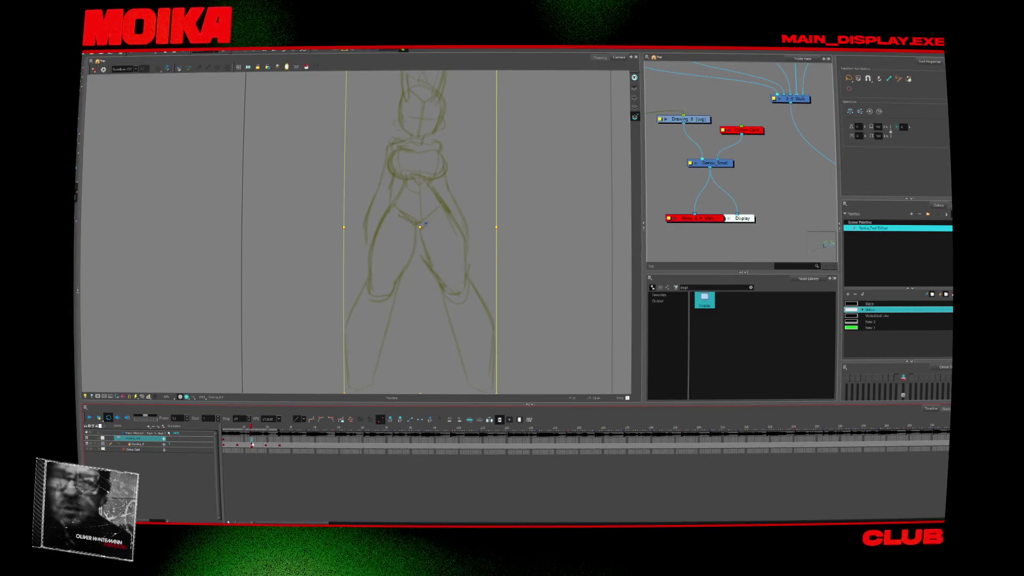
{"action": "left_click", "coordinate": [224, 445]}
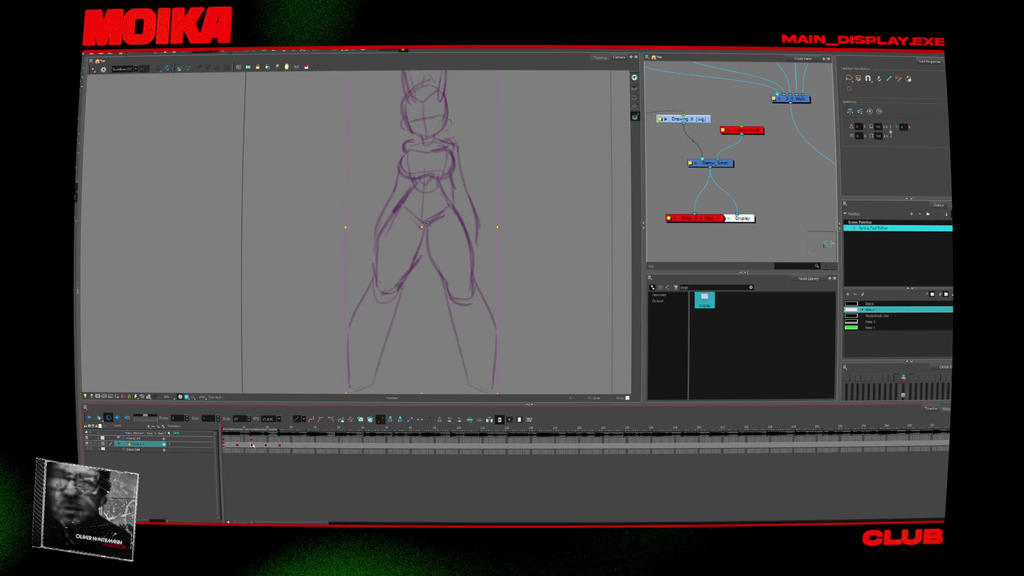
{"action": "left_click", "coordinate": [253, 445]}
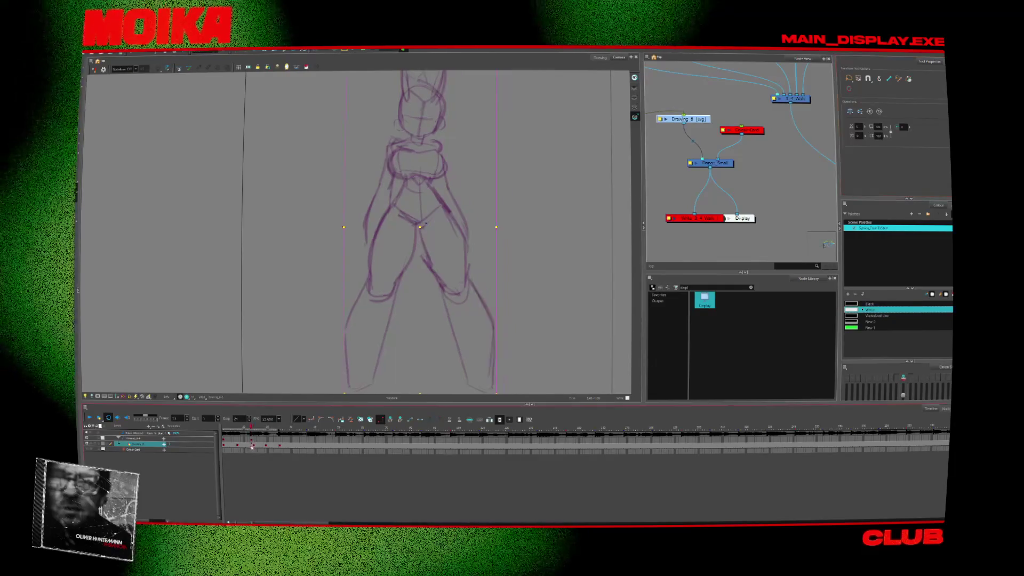
{"action": "left_click", "coordinate": [224, 449]}
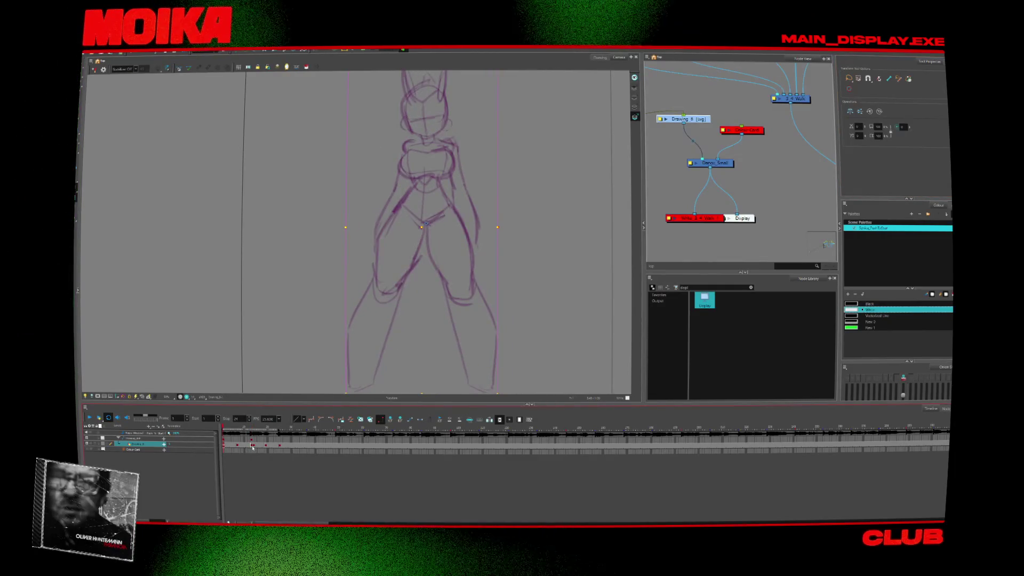
{"action": "left_click", "coordinate": [253, 446]}
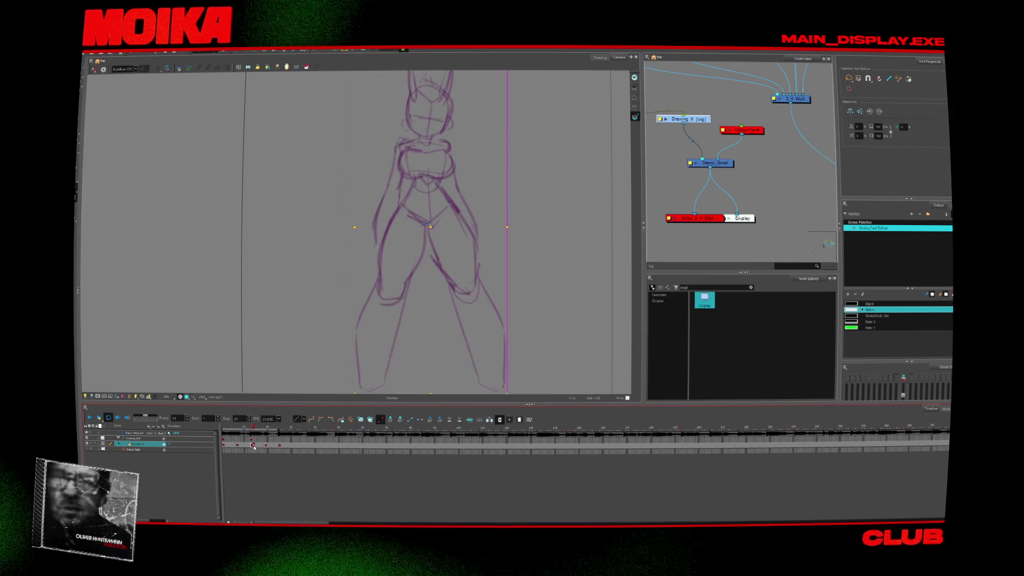
{"action": "left_click_drag", "start_coordinate": [431, 225], "coordinate": [426, 225]}
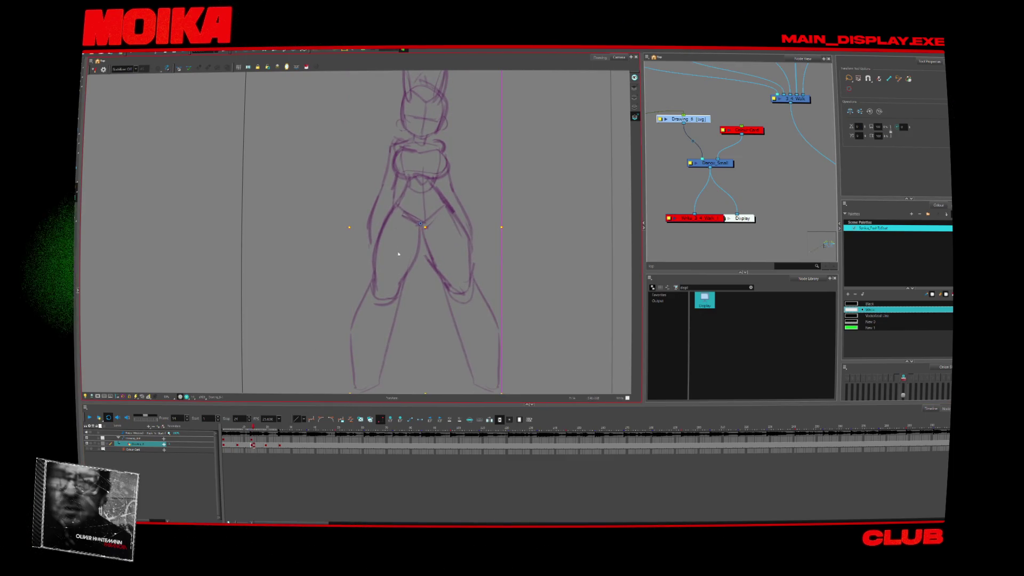
{"action": "left_click", "coordinate": [254, 446]}
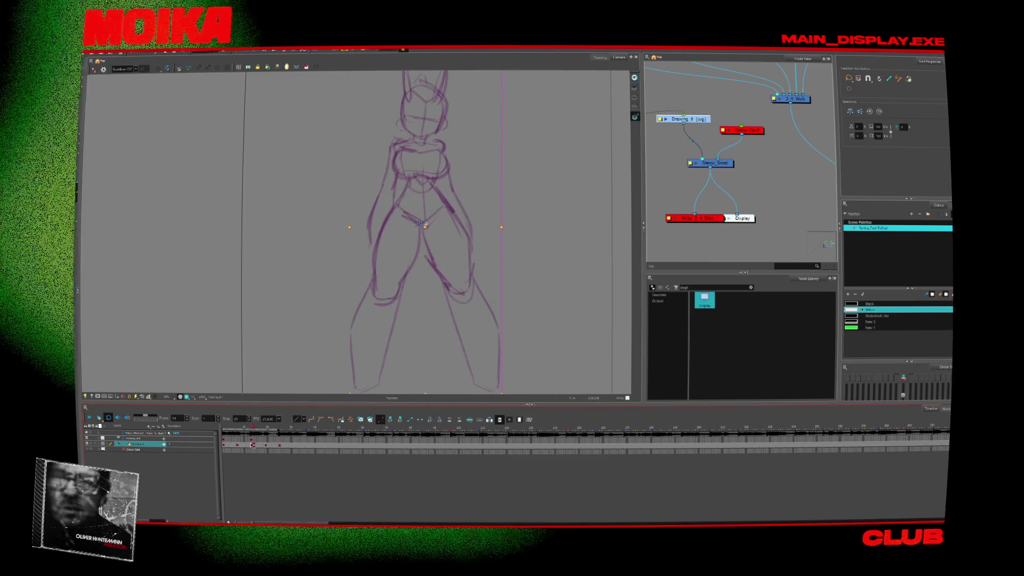
{"action": "left_click_drag", "start_coordinate": [425, 224], "coordinate": [431, 225]}
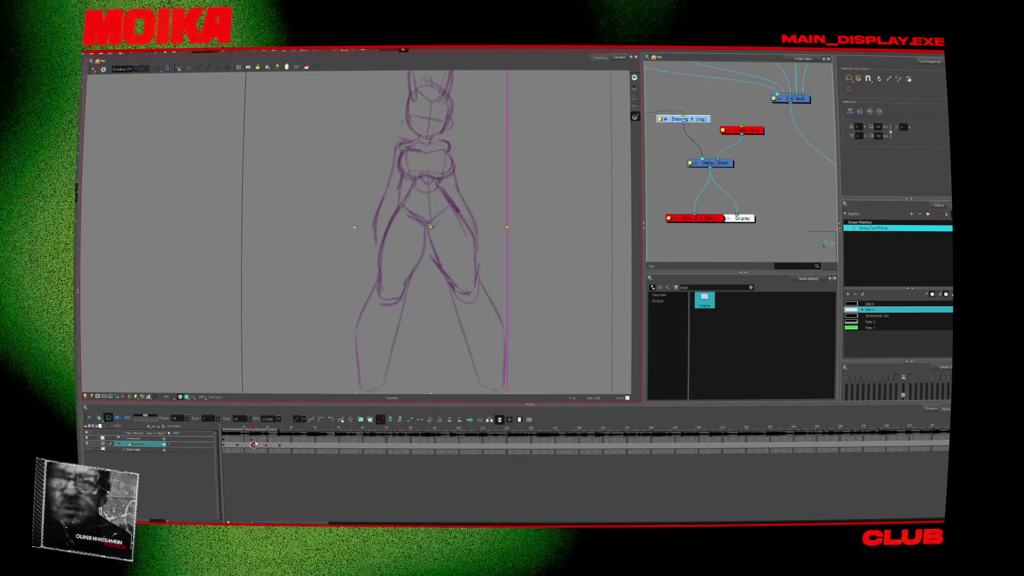
{"action": "left_click", "coordinate": [254, 440]}
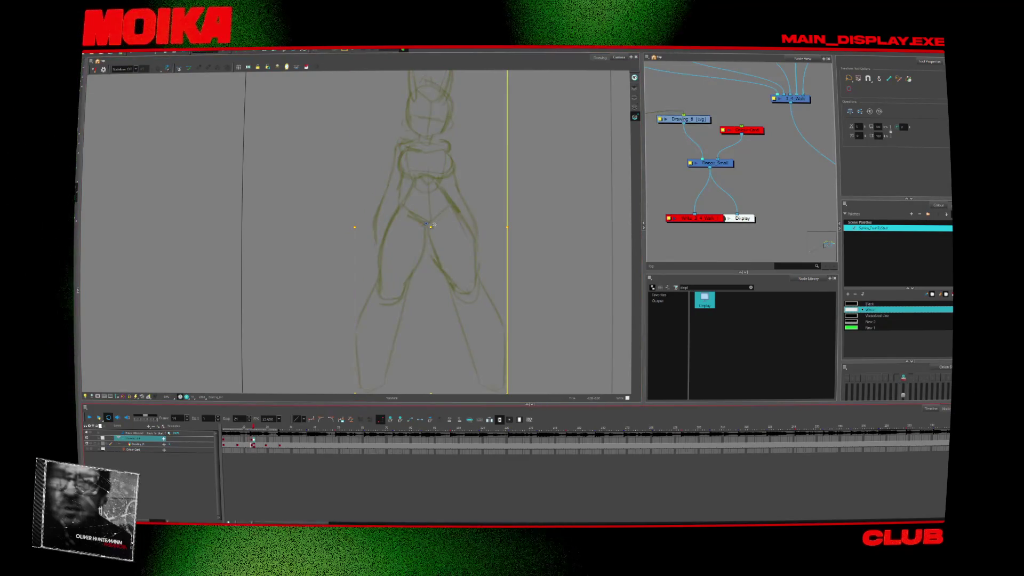
{"action": "left_click_drag", "start_coordinate": [432, 224], "coordinate": [427, 226]}
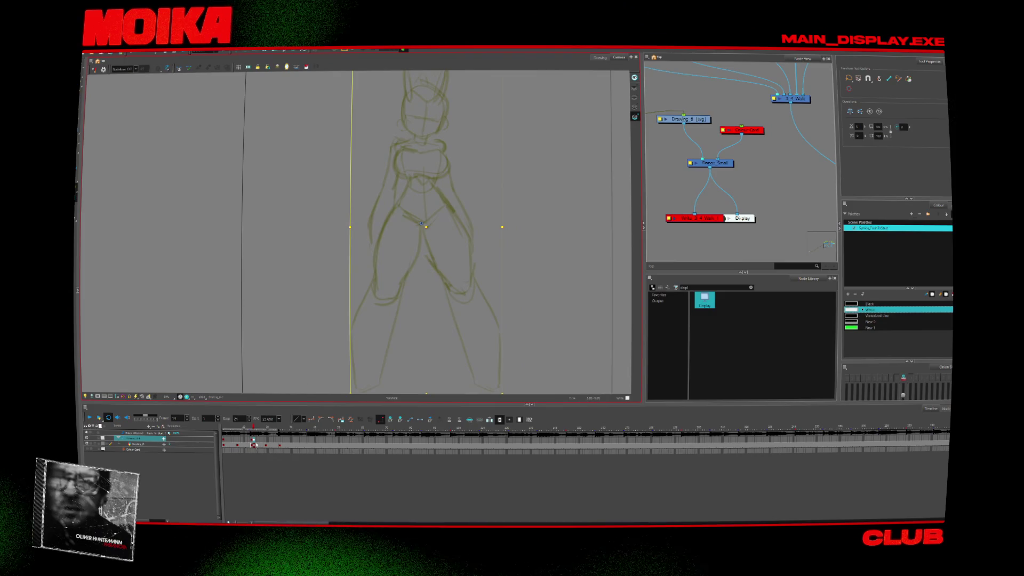
{"action": "left_click", "coordinate": [253, 445]}
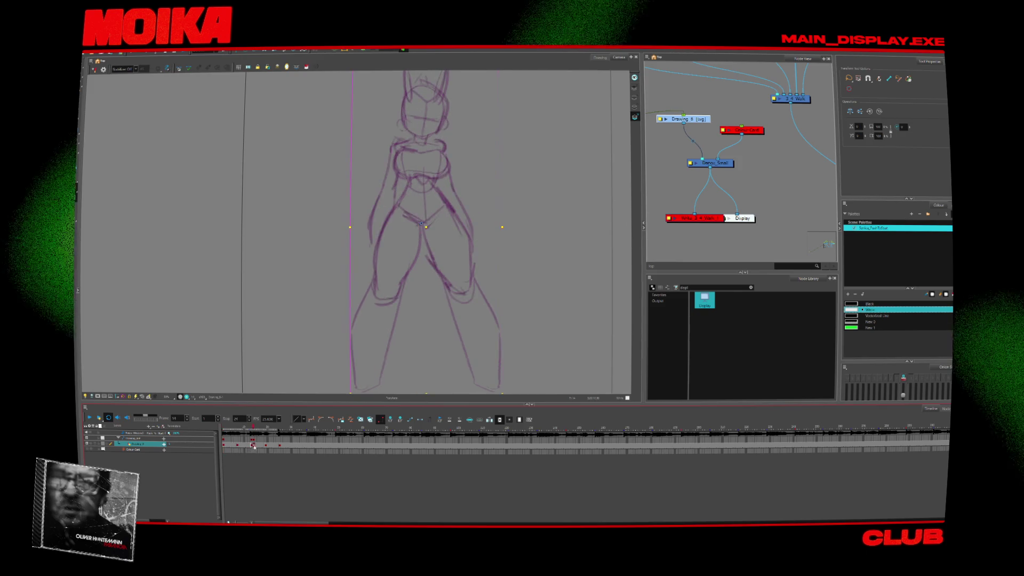
- Compare neighbouring sketch drawings, then select the Drawing_8 layer for pencil tracing
{"action": "key", "text": "b"}
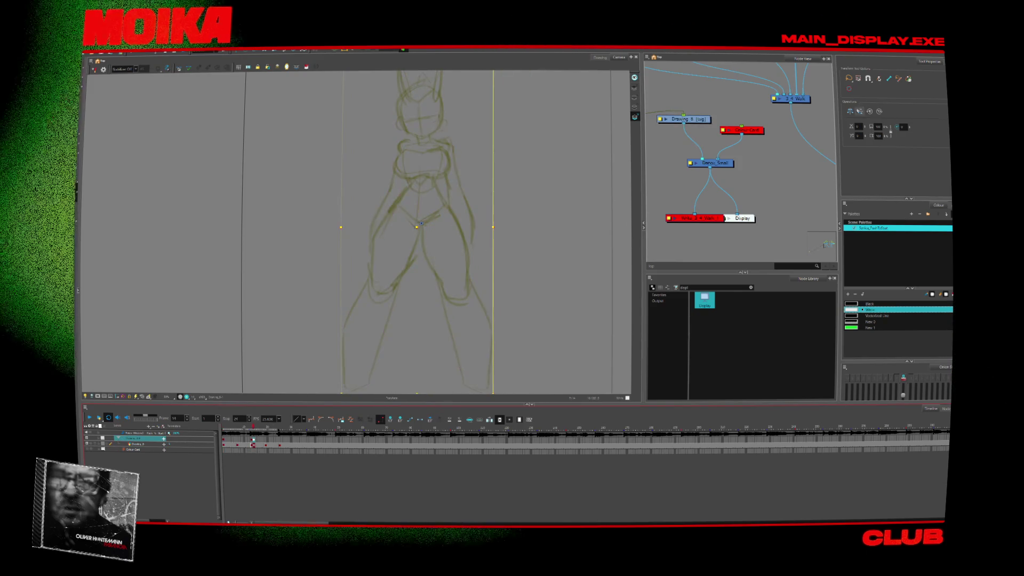
{"action": "key", "text": "comma"}
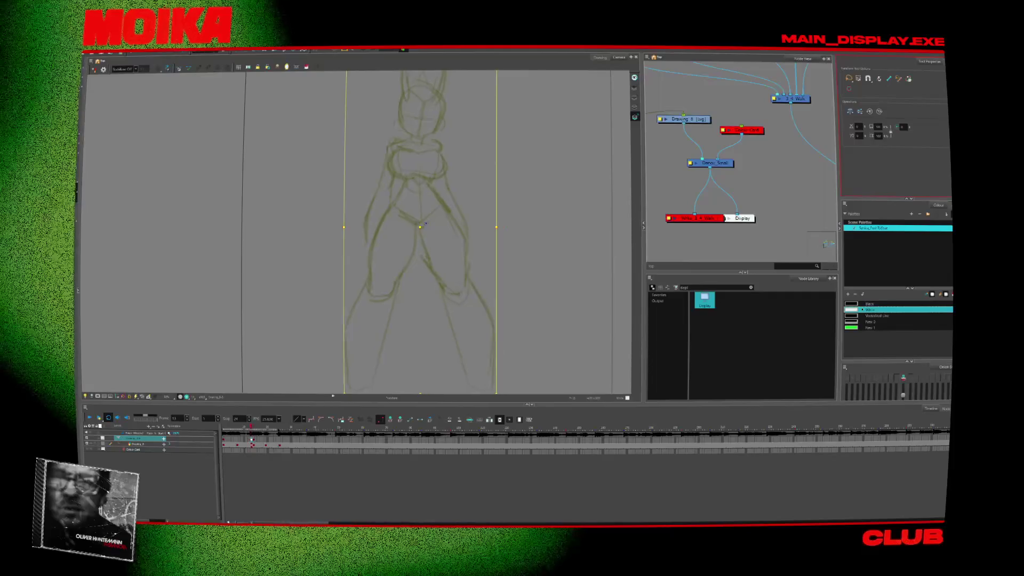
{"action": "left_click", "coordinate": [423, 223]}
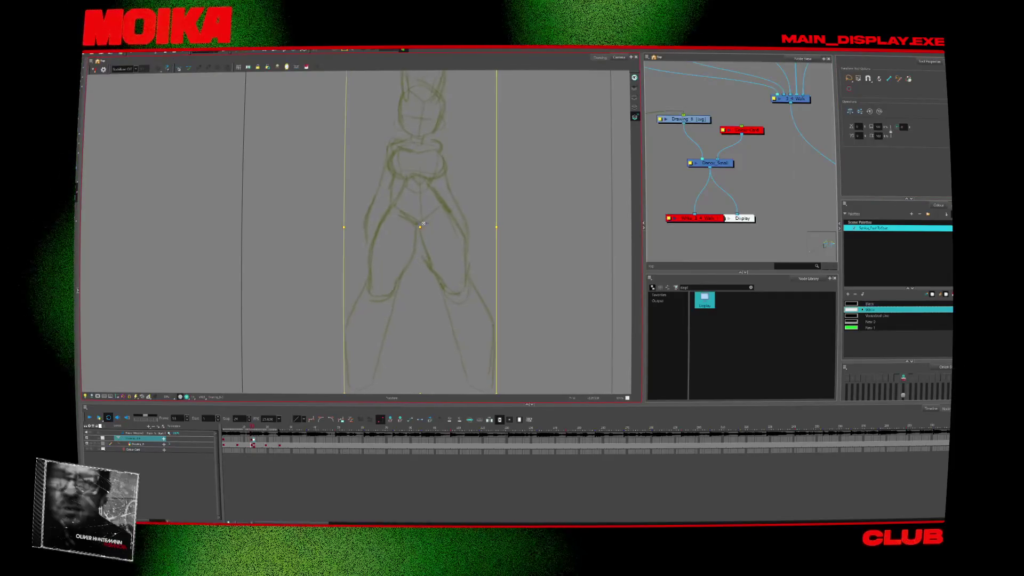
{"action": "key", "text": "period"}
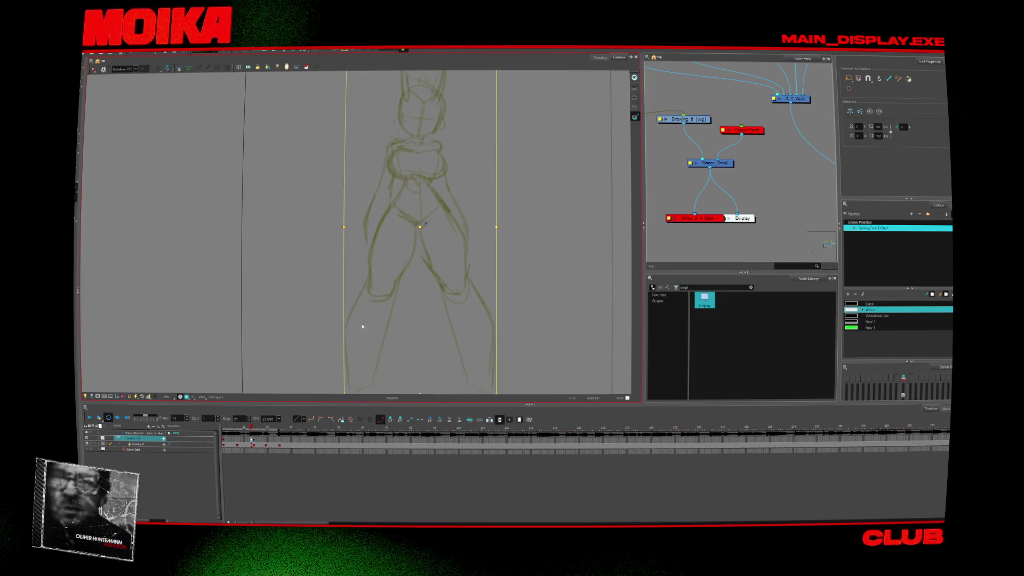
{"action": "left_click", "coordinate": [255, 445]}
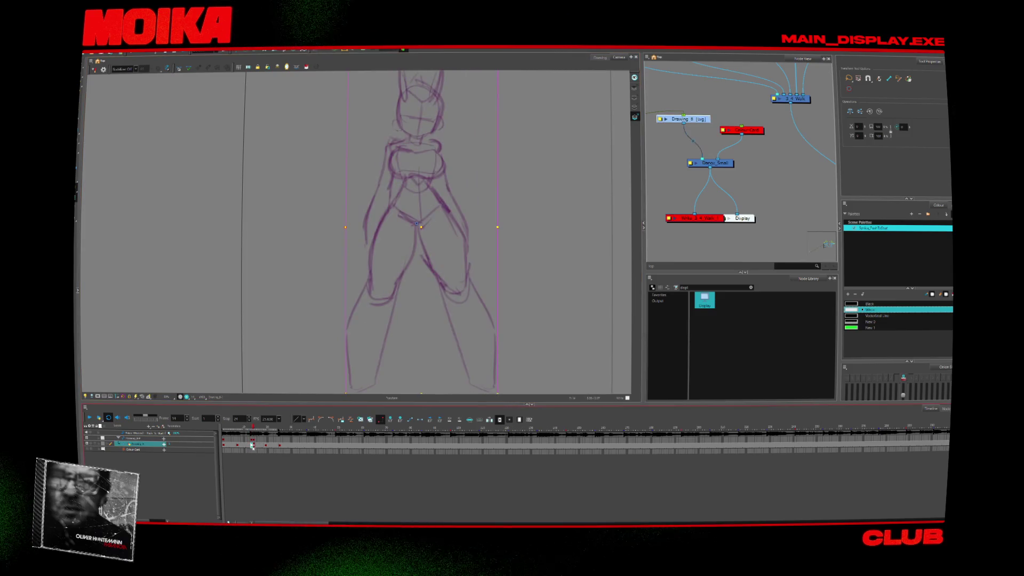
{"action": "left_click", "coordinate": [238, 445]}
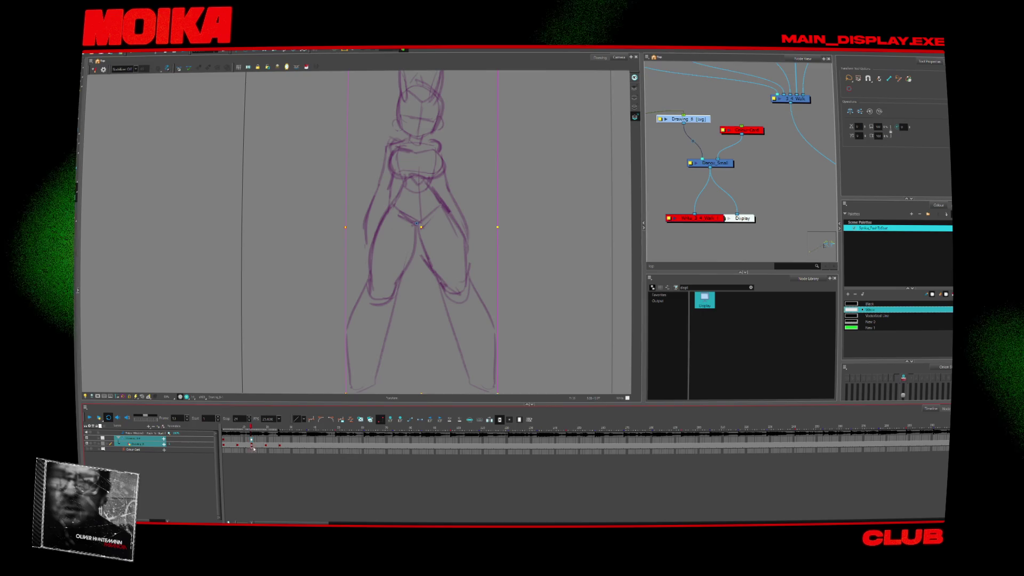
{"action": "left_click", "coordinate": [266, 445]}
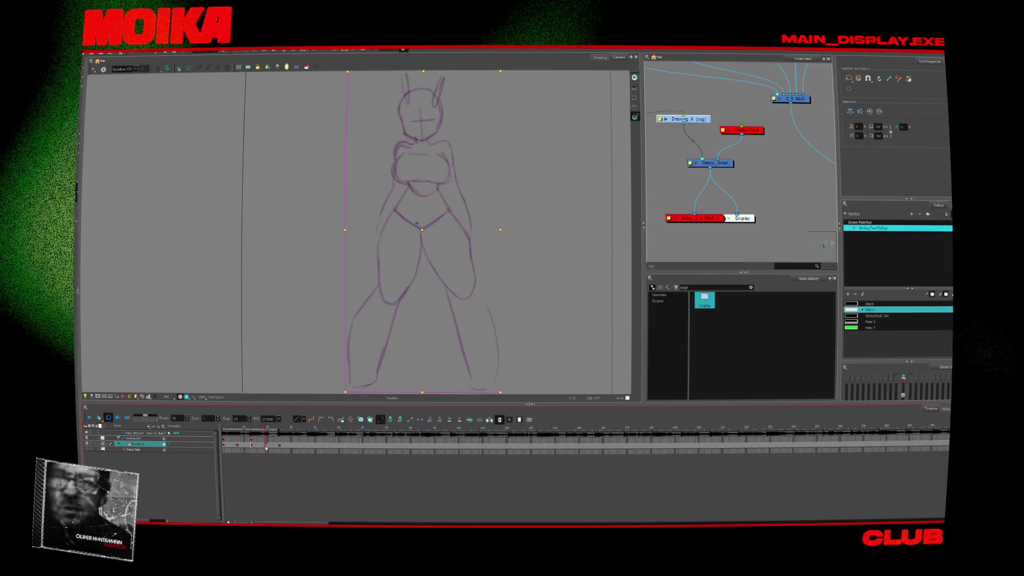
{"action": "left_click", "coordinate": [250, 445]}
{"action": "left_click", "coordinate": [266, 445]}
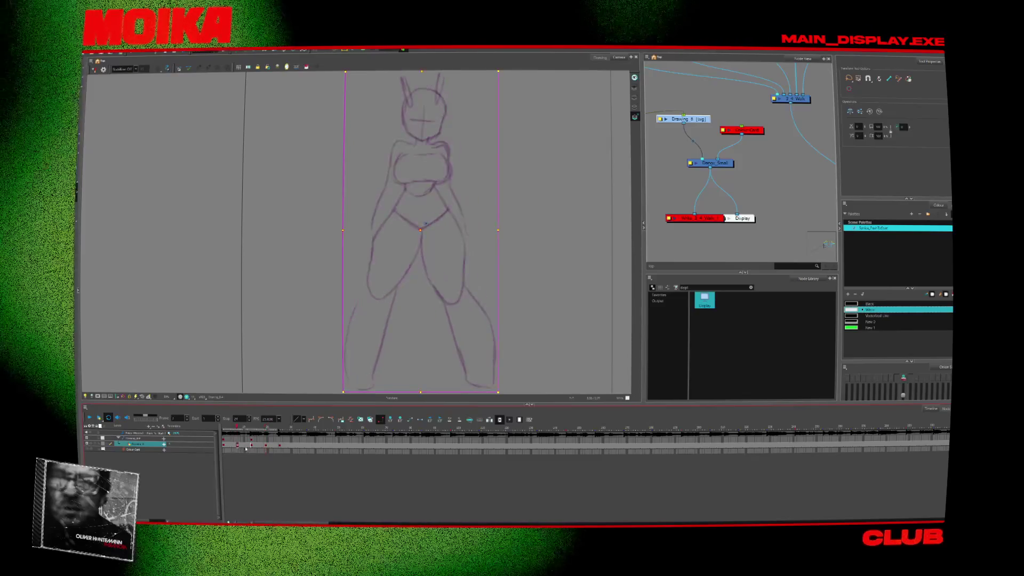
{"action": "left_click", "coordinate": [280, 445]}
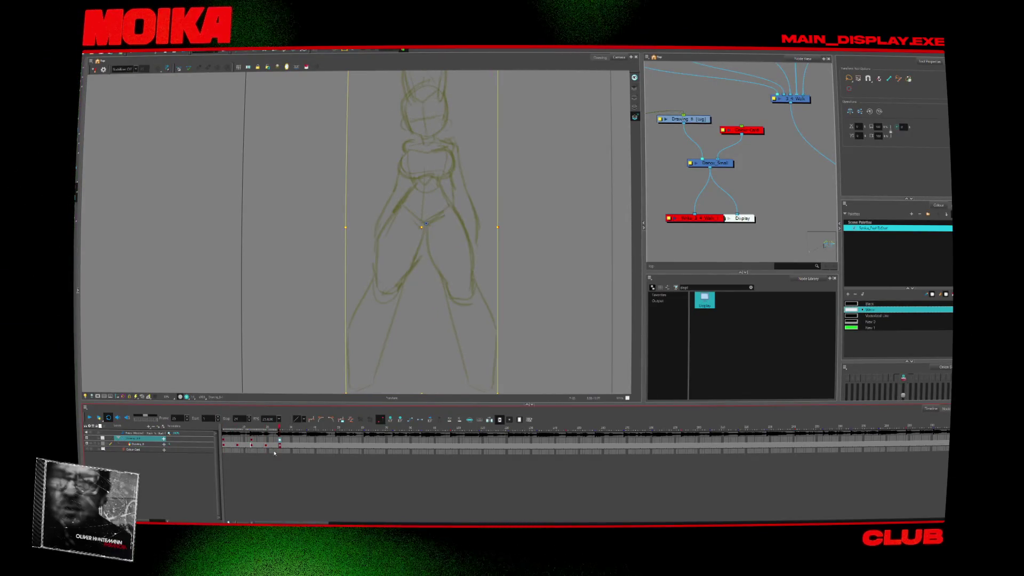
{"action": "left_click", "coordinate": [238, 444]}
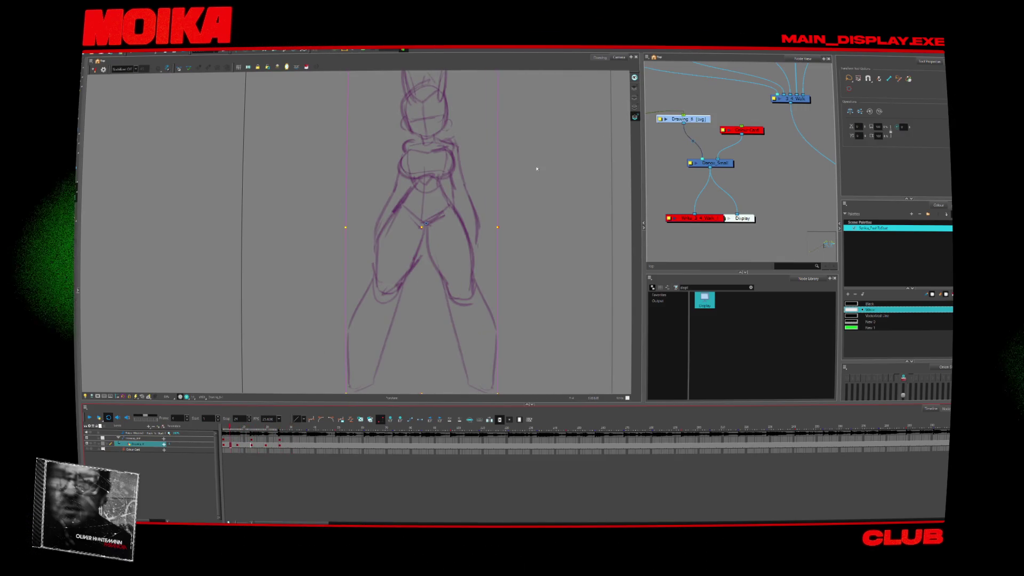
{"action": "key", "text": "alt+/"}
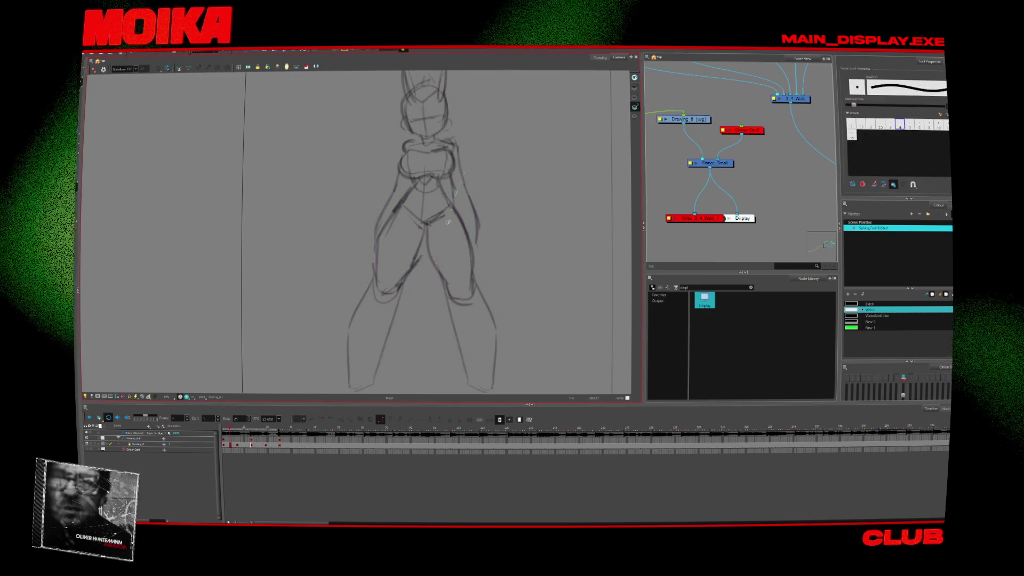
- Trace white pencil outlines down the left thigh, up to the neck, and around both legs and feet
{"action": "left_click_drag", "start_coordinate": [439, 183], "coordinate": [425, 247]}
{"action": "key", "text": "ctrl+z"}
{"action": "left_click_drag", "start_coordinate": [390, 206], "coordinate": [380, 280]}
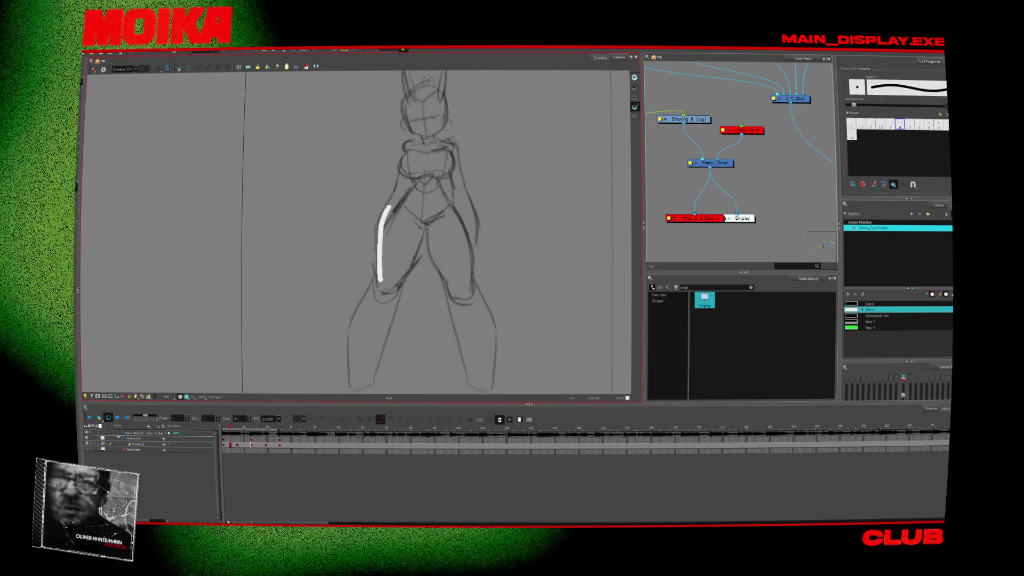
{"action": "left_click_drag", "start_coordinate": [409, 126], "coordinate": [390, 205]}
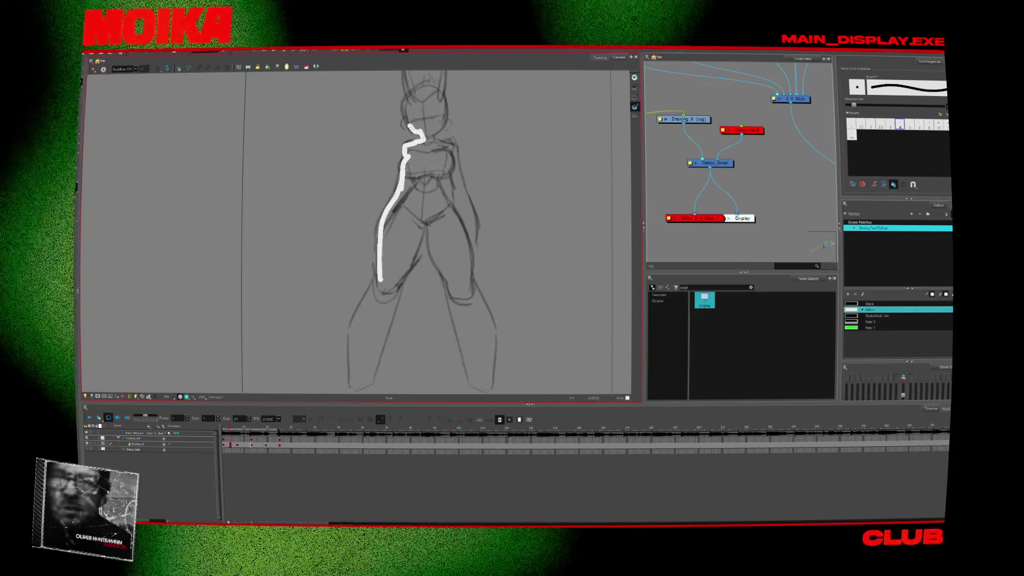
{"action": "key", "text": "shift+m"}
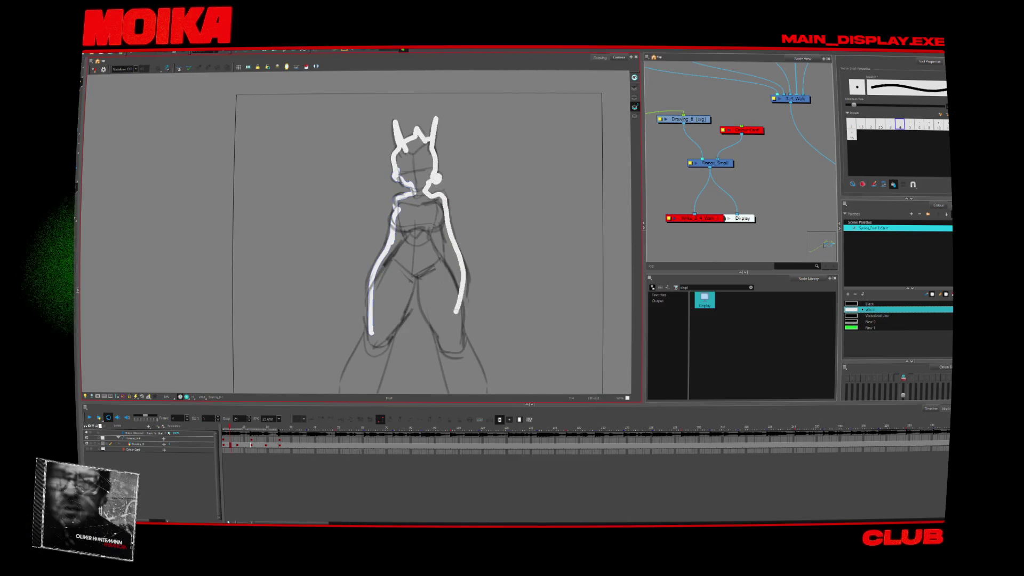
{"action": "scroll", "coordinate": [352, 232], "scroll_direction": "down", "scroll_amount": 3}
{"action": "left_click_drag", "start_coordinate": [367, 277], "coordinate": [343, 311]}
{"action": "mouse_move", "coordinate": [344, 383]}
{"action": "left_mouse_down"}
{"action": "mouse_move", "coordinate": [415, 219]}
{"action": "mouse_move", "coordinate": [436, 281]}
{"action": "left_mouse_up"}
{"action": "left_click_drag", "start_coordinate": [448, 336], "coordinate": [459, 277]}
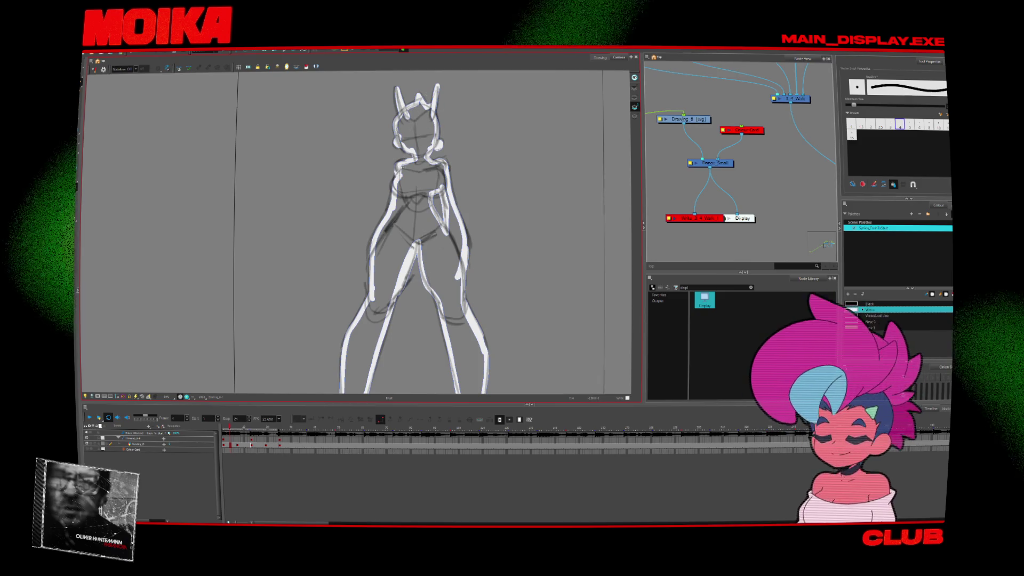
{"action": "left_click", "coordinate": [136, 443]}
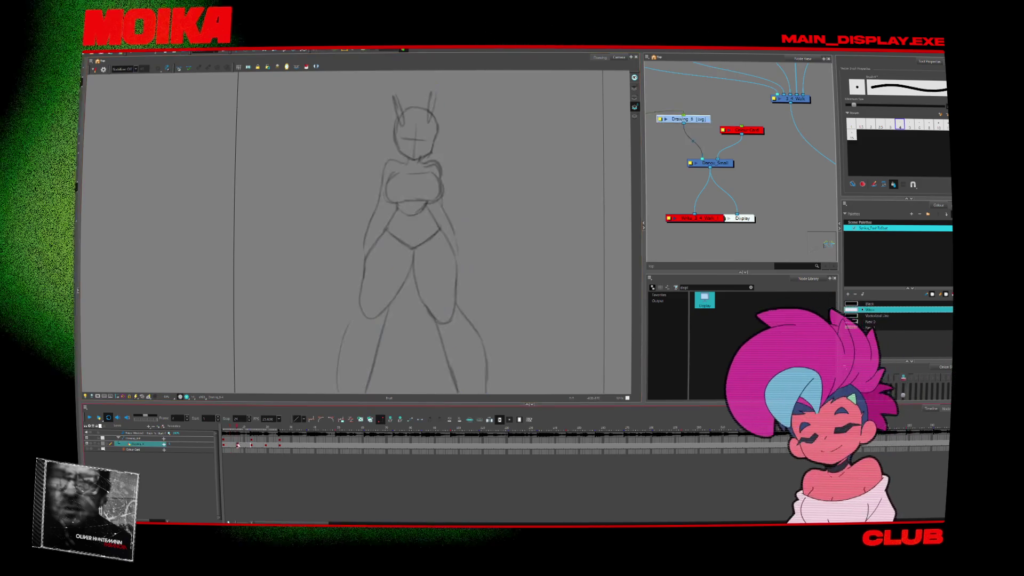
- Extend the white outline up the left side, around the head and down the right leg
{"action": "mouse_move", "coordinate": [366, 278]}
{"action": "left_mouse_down"}
{"action": "mouse_move", "coordinate": [380, 171]}
{"action": "mouse_move", "coordinate": [408, 156]}
{"action": "left_mouse_up"}
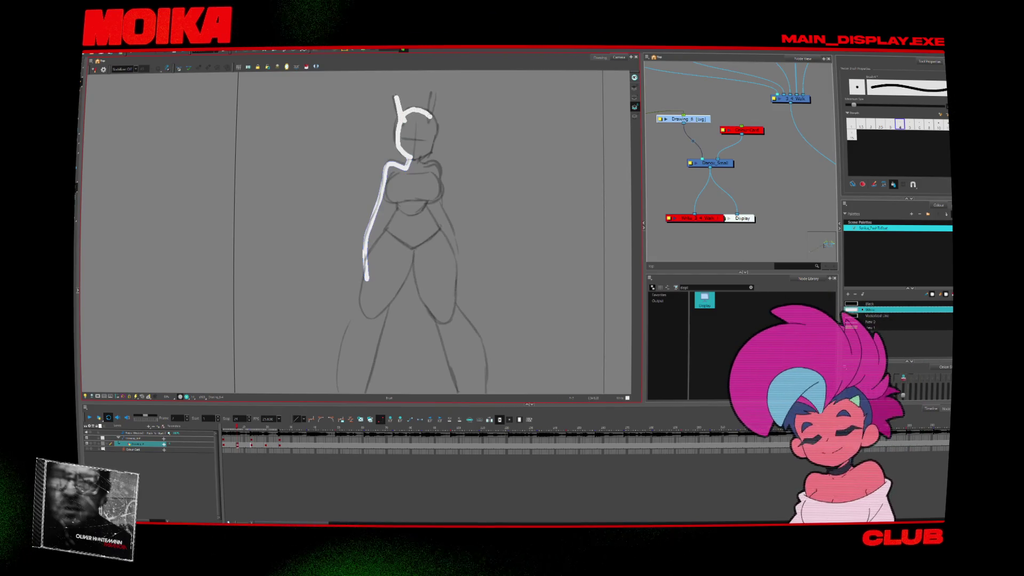
{"action": "mouse_move", "coordinate": [430, 143]}
{"action": "left_mouse_down"}
{"action": "mouse_move", "coordinate": [419, 161]}
{"action": "mouse_move", "coordinate": [451, 274]}
{"action": "mouse_move", "coordinate": [400, 219]}
{"action": "mouse_move", "coordinate": [355, 241]}
{"action": "mouse_move", "coordinate": [332, 320]}
{"action": "mouse_move", "coordinate": [347, 347]}
{"action": "mouse_move", "coordinate": [408, 186]}
{"action": "left_mouse_up"}
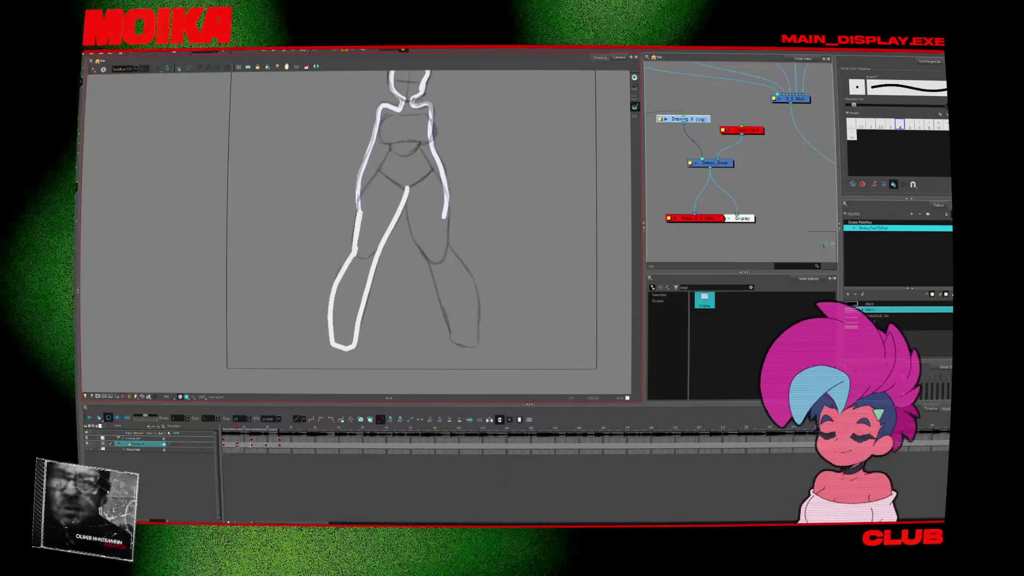
{"action": "left_click_drag", "start_coordinate": [438, 279], "coordinate": [453, 341]}
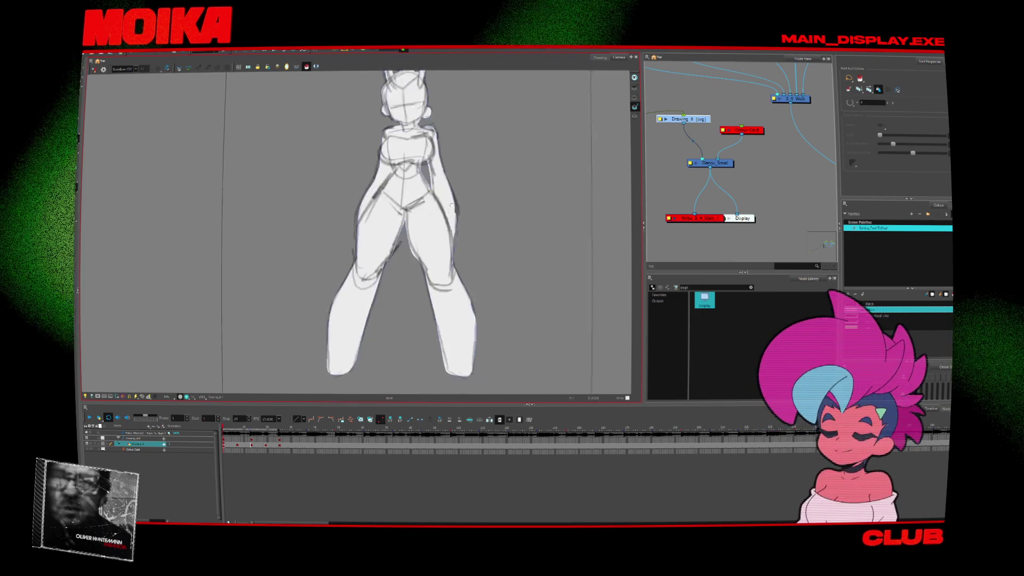
- Advance to the next drawing and zoom out to show the whole camera frame
{"action": "key", "text": "alt+b"}
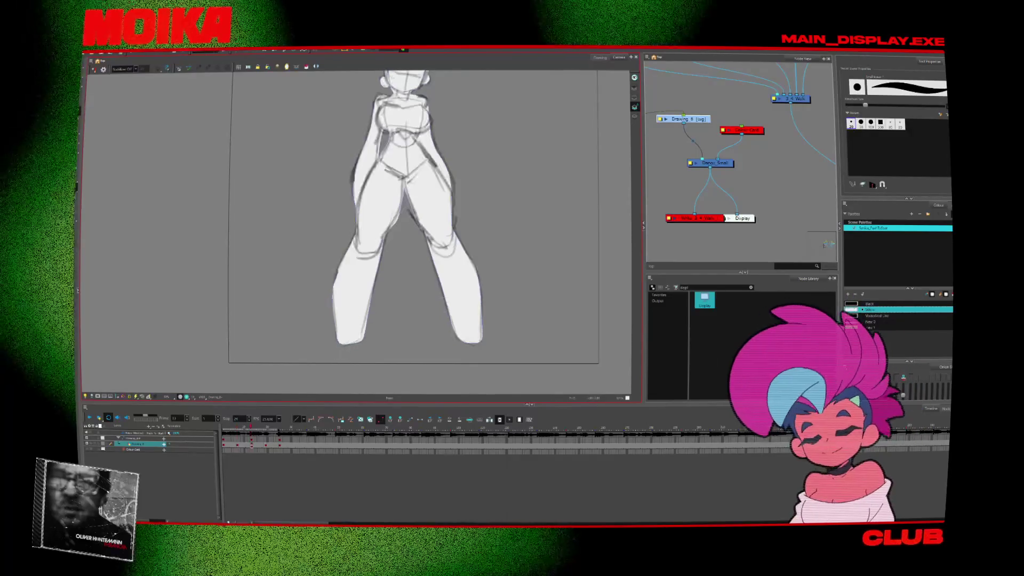
{"action": "key", "text": "alt+z"}
{"action": "scroll", "coordinate": [377, 333], "scroll_direction": "down", "scroll_amount": 2}
{"action": "key", "text": "alt+b"}
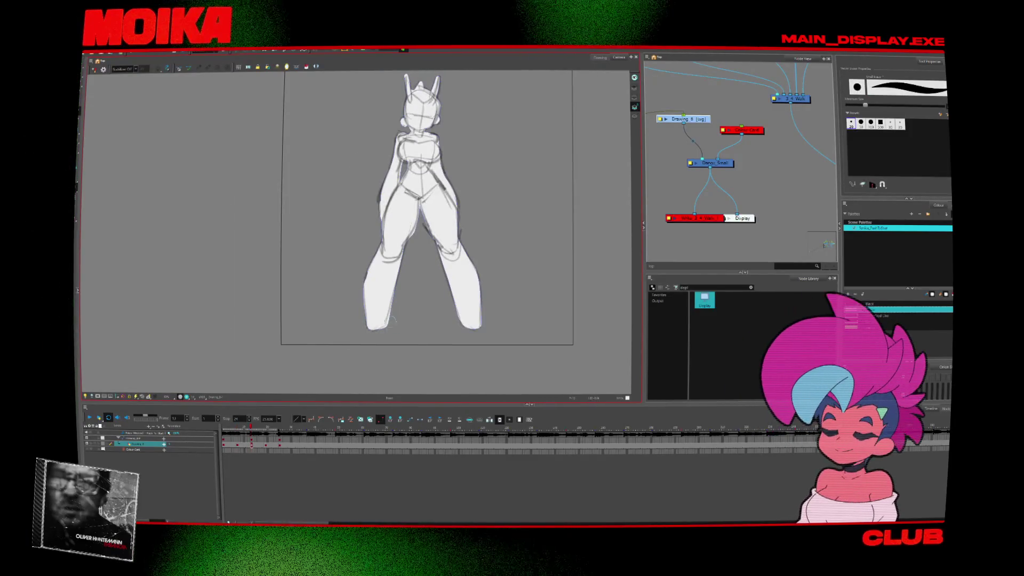
{"action": "key", "text": "alt+/"}
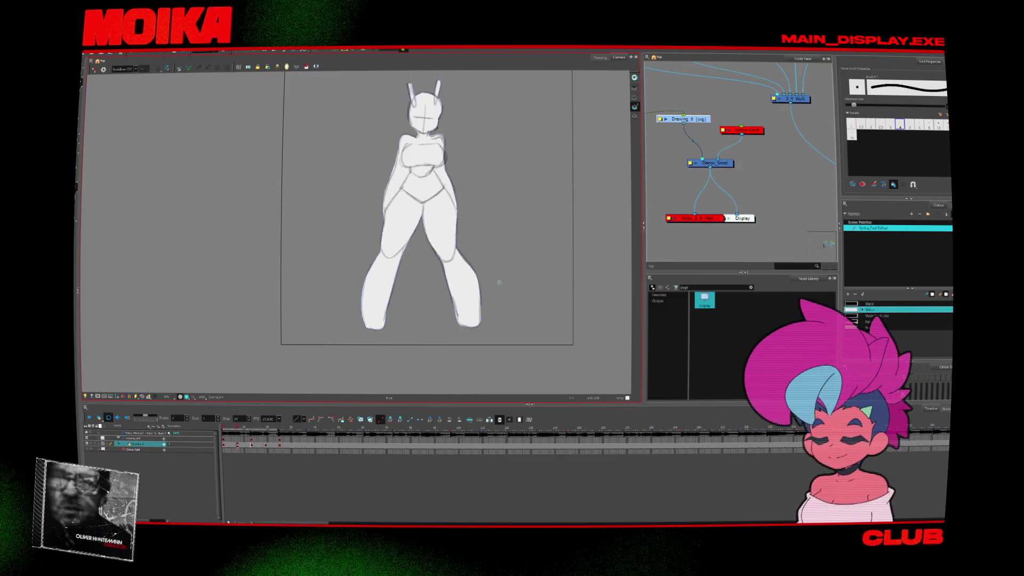
{"action": "scroll", "coordinate": [424, 222], "scroll_direction": "up", "scroll_amount": 1}
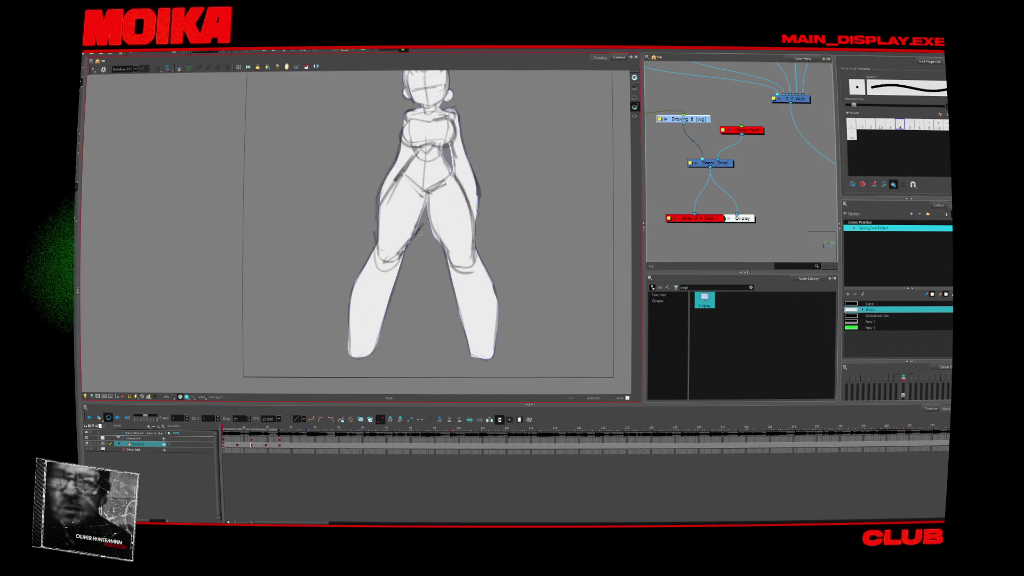
{"action": "key", "text": "alt+z"}
{"action": "scroll", "coordinate": [421, 225], "scroll_direction": "down", "scroll_amount": 2}
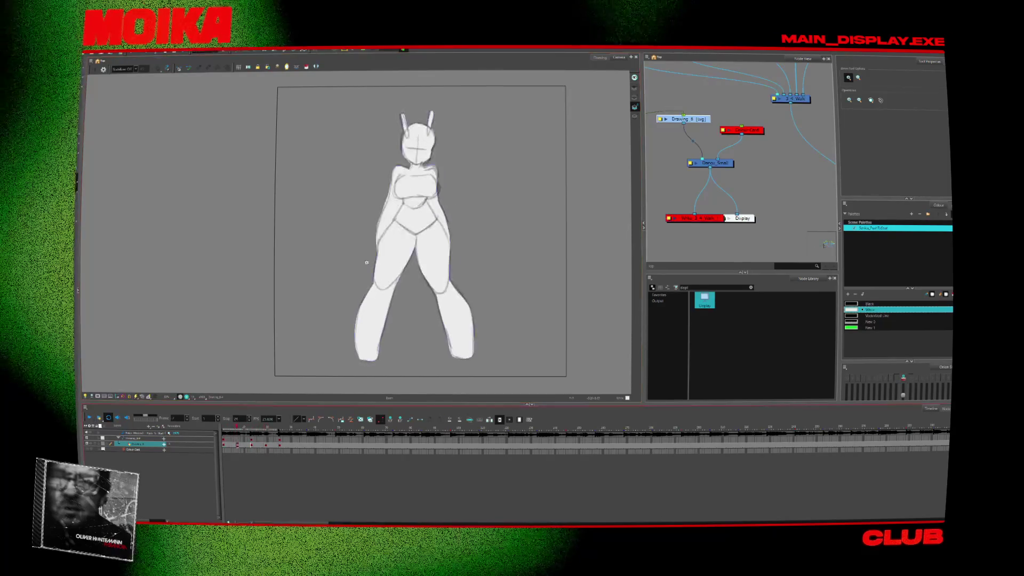
{"action": "scroll", "coordinate": [367, 262], "scroll_direction": "up", "scroll_amount": 1}
{"action": "key", "text": "alt+b"}
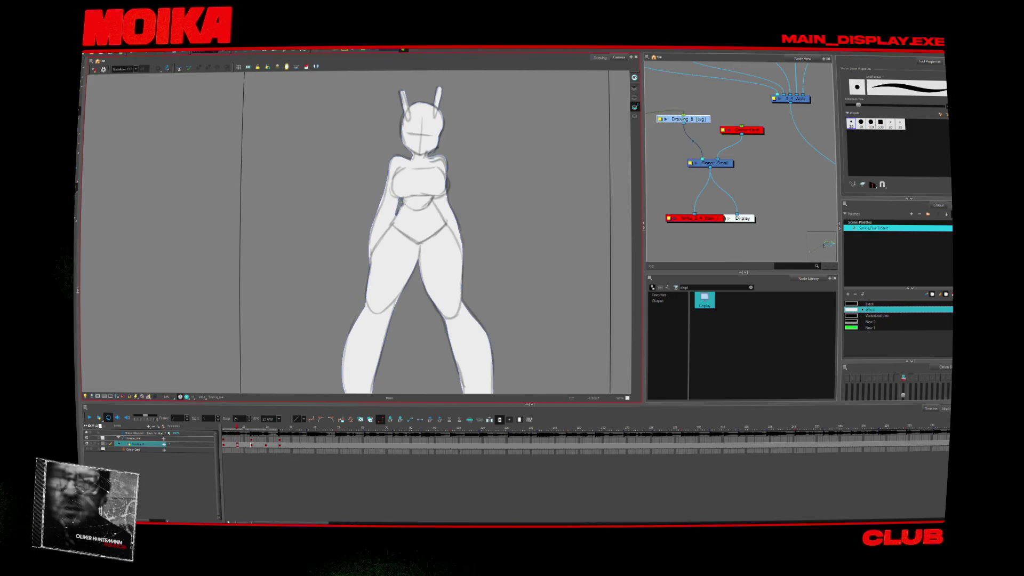
{"action": "key", "text": "semicolon"}
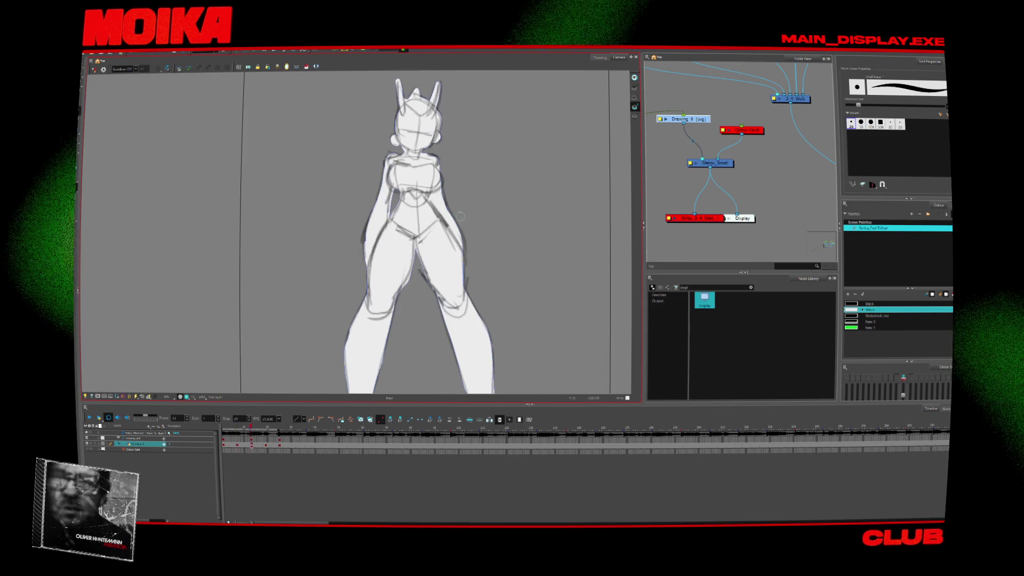
{"action": "key", "text": "2"}
{"action": "key", "text": "2"}
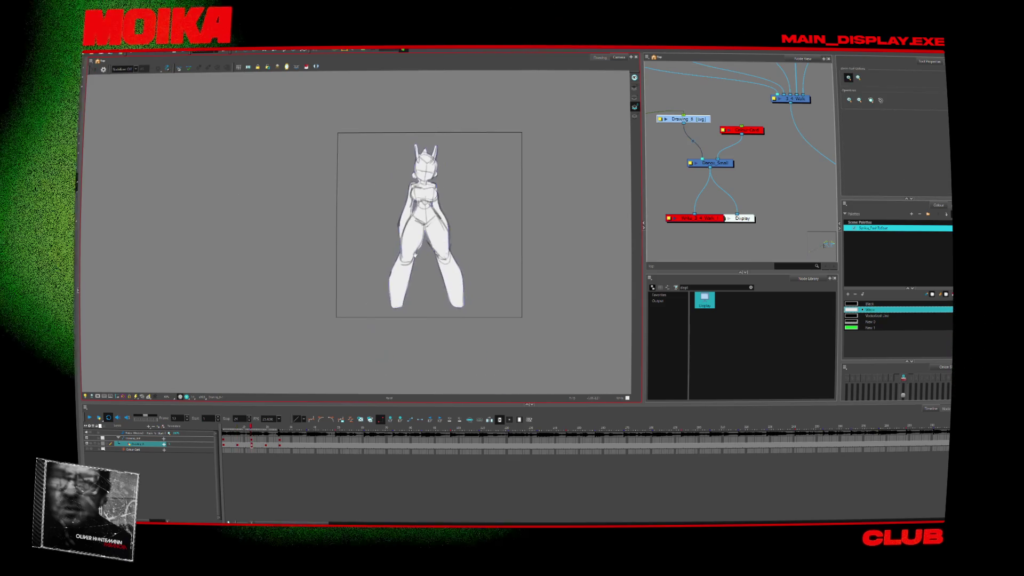
{"action": "left_click", "coordinate": [89, 418]}
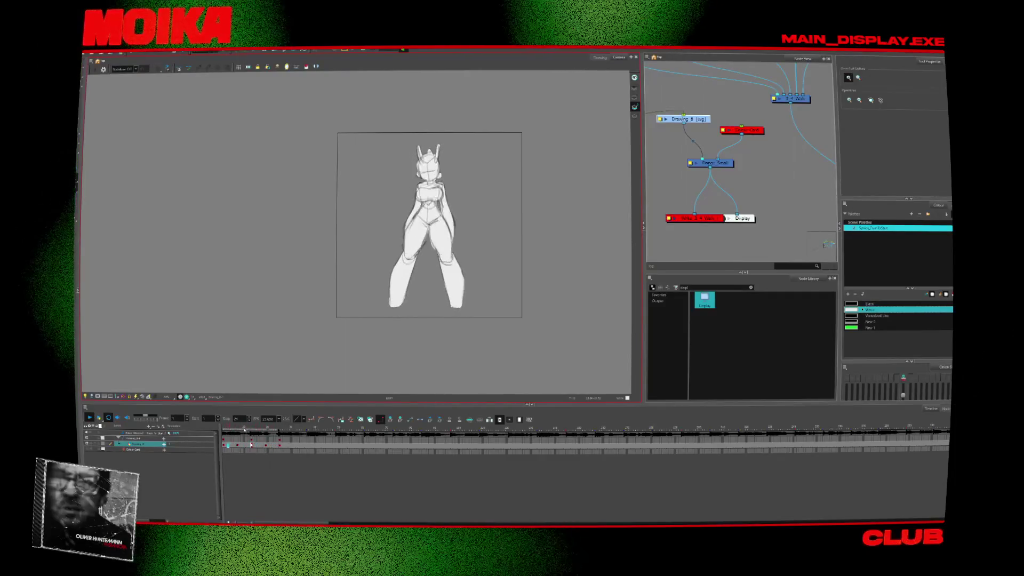
- Rename the top timeline layer to Leg_8
{"action": "left_click", "coordinate": [136, 439]}
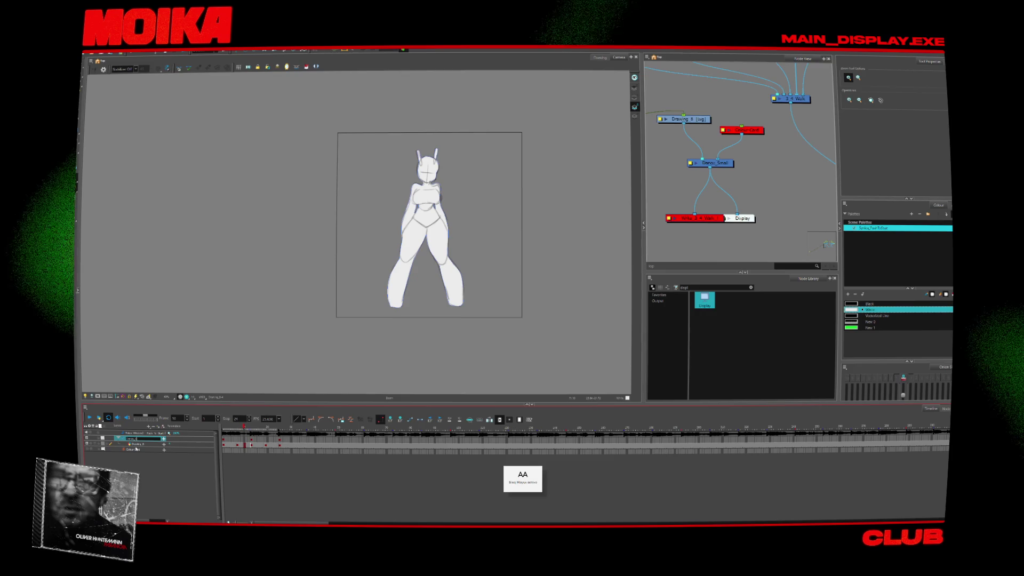
{"action": "key", "text": "Return"}
{"action": "key", "text": "Return"}
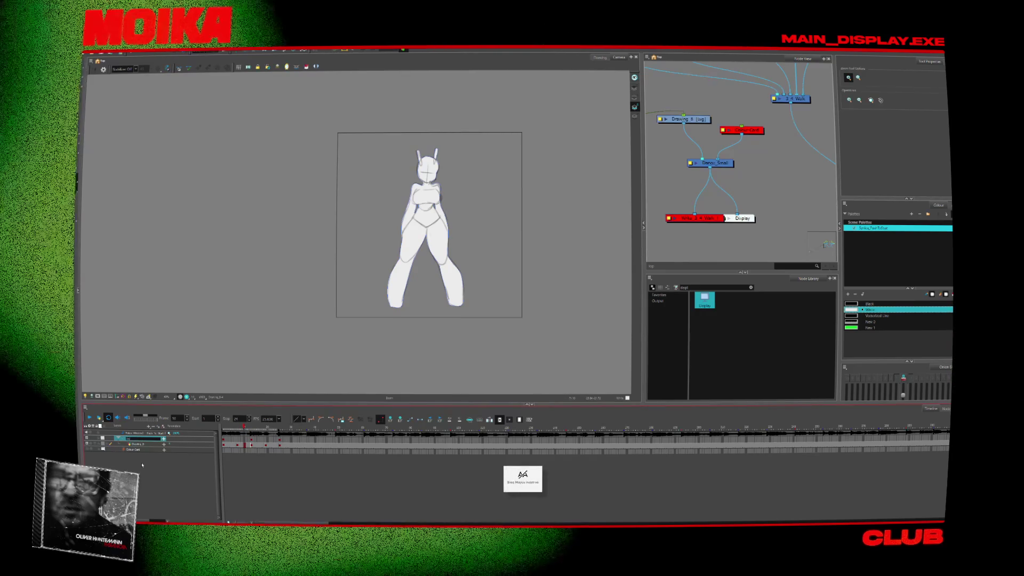
{"action": "type", "text": "Leg_8"}
{"action": "key", "text": "Return"}
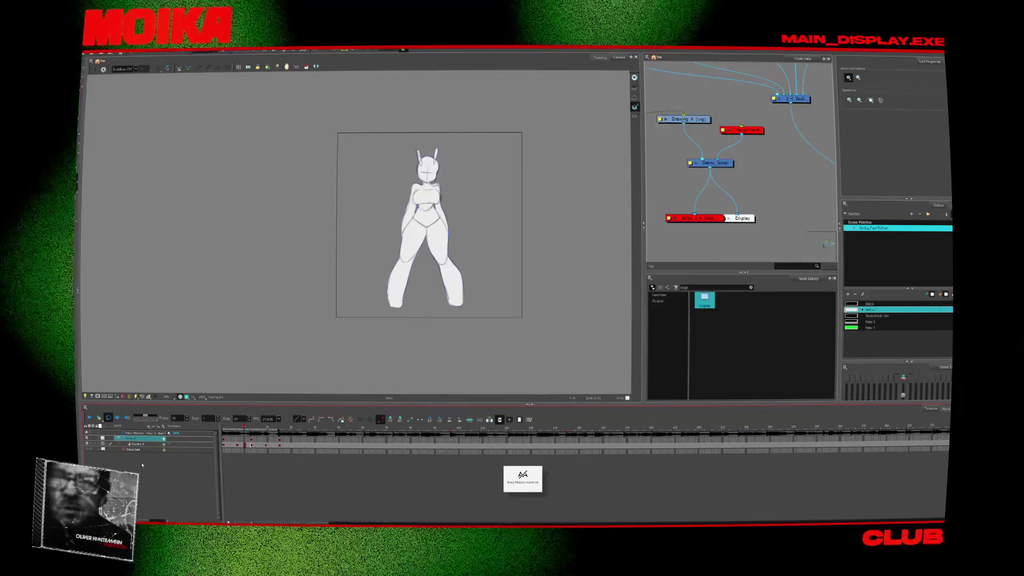
- Scrub the sketch frames back toward frame 1, then begin renaming the layer one row higher
{"action": "left_click", "coordinate": [232, 444]}
{"action": "scroll", "coordinate": [432, 194], "scroll_direction": "up", "scroll_amount": 4}
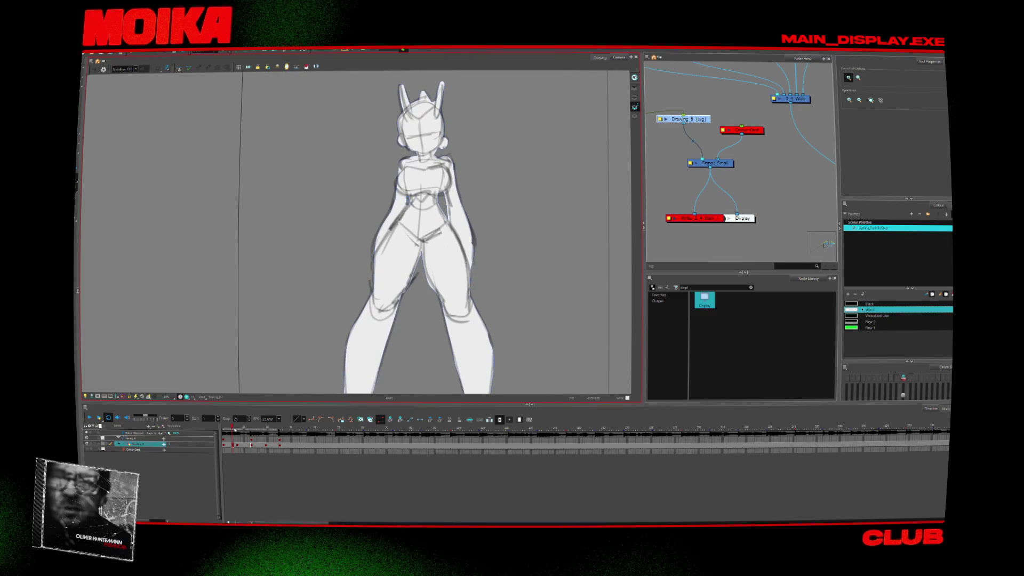
{"action": "left_click_drag", "start_coordinate": [234, 430], "coordinate": [230, 435]}
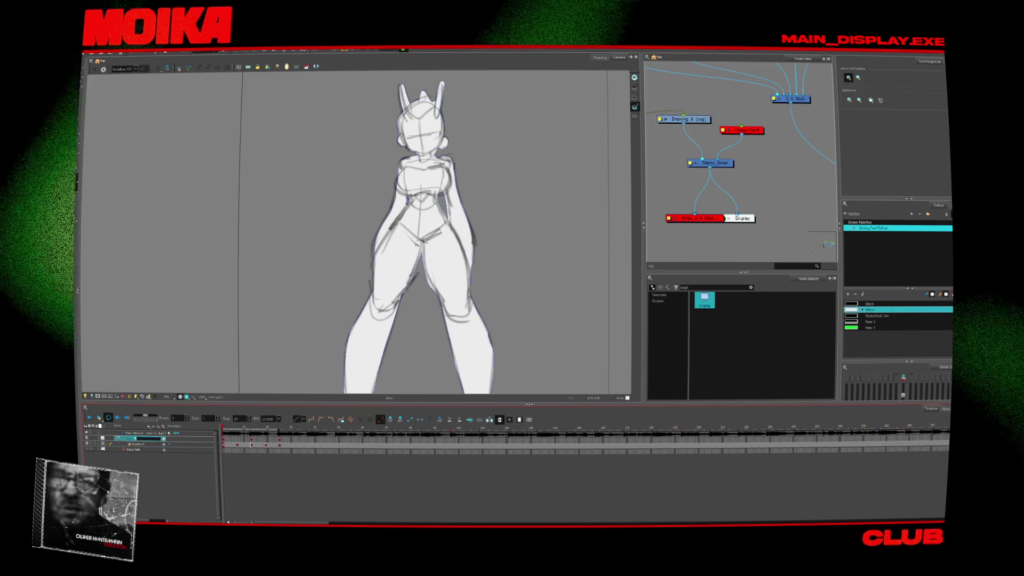
{"action": "key", "text": "Caps_Lock"}
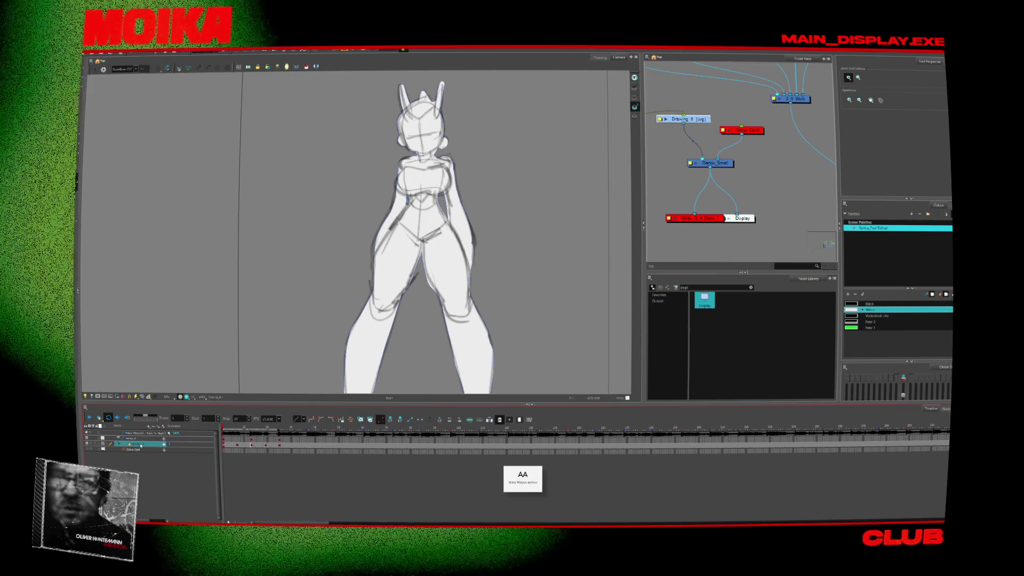
{"action": "left_click", "coordinate": [135, 439]}
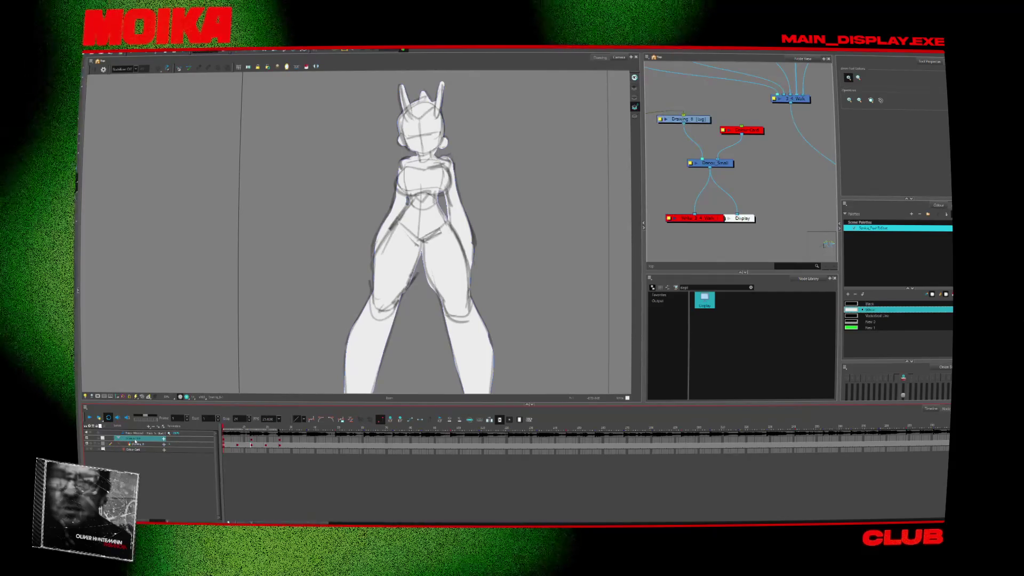
{"action": "double_click", "coordinate": [134, 439]}
{"action": "key", "text": "Caps_Lock"}
{"action": "key", "text": "Caps_Lock"}
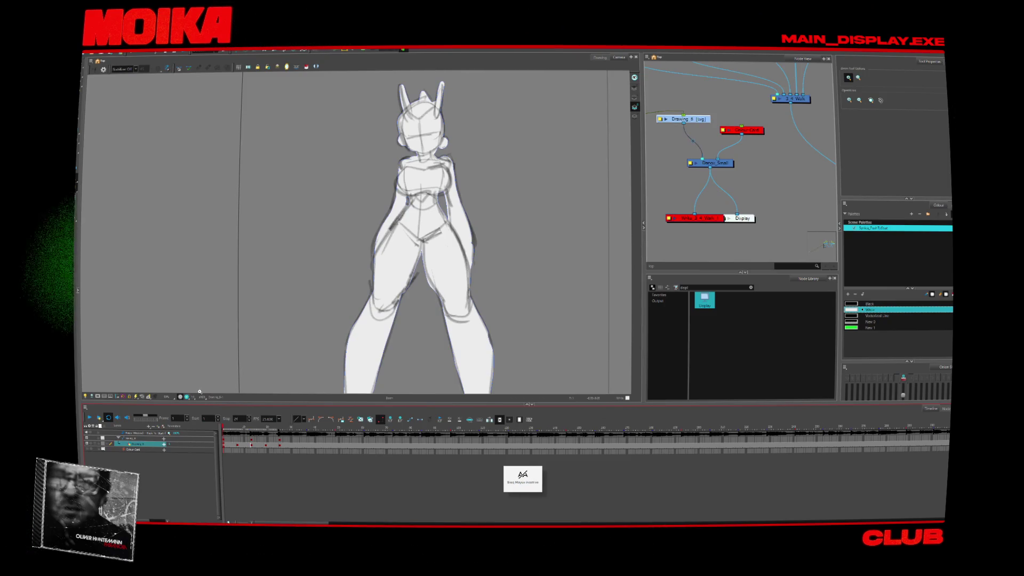
{"action": "scroll", "coordinate": [477, 247], "scroll_direction": "down", "scroll_amount": 2}
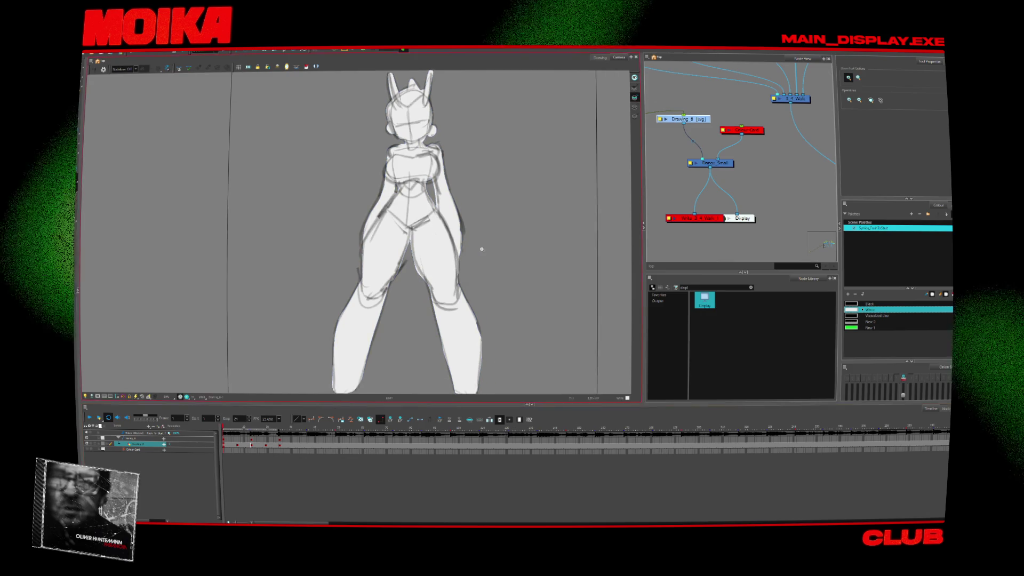
- Drag the red Write node left, away from Display, and lower Dance_Small slightly
{"action": "left_click_drag", "start_coordinate": [490, 259], "coordinate": [471, 274]}
{"action": "left_click_drag", "start_coordinate": [716, 218], "coordinate": [699, 221]}
{"action": "left_click_drag", "start_coordinate": [732, 165], "coordinate": [732, 172]}
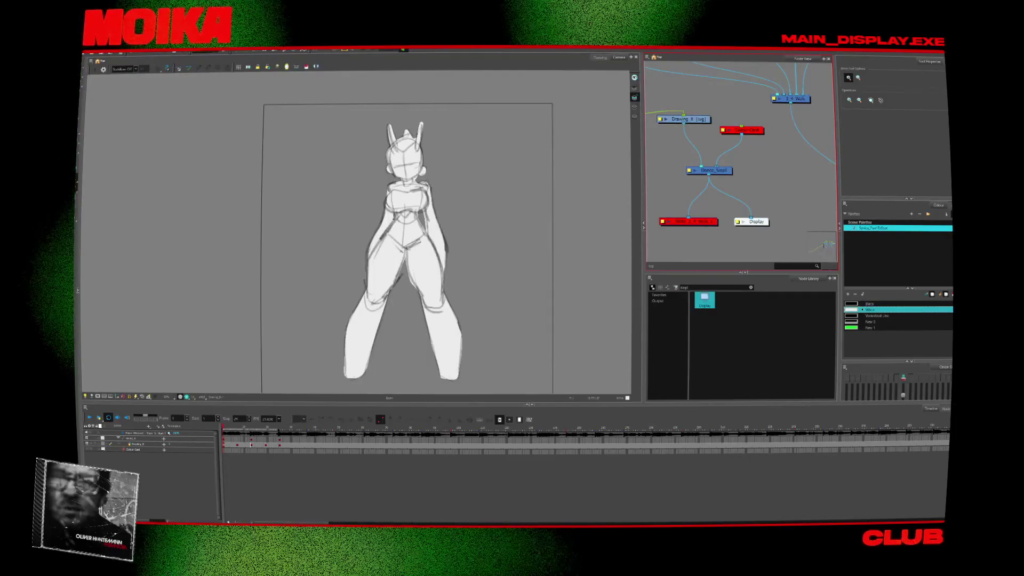
- At frame 6, open the Write node's properties and overwrite Write_3_4_Walk_1 by typing Write_1
{"action": "left_click", "coordinate": [241, 428]}
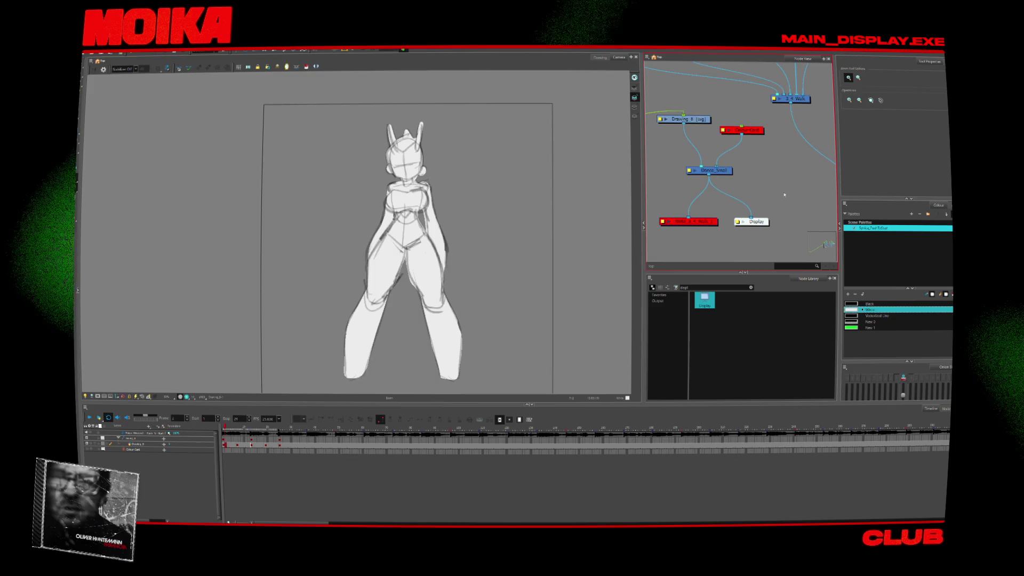
{"action": "scroll", "coordinate": [785, 195], "scroll_direction": "up", "scroll_amount": 2}
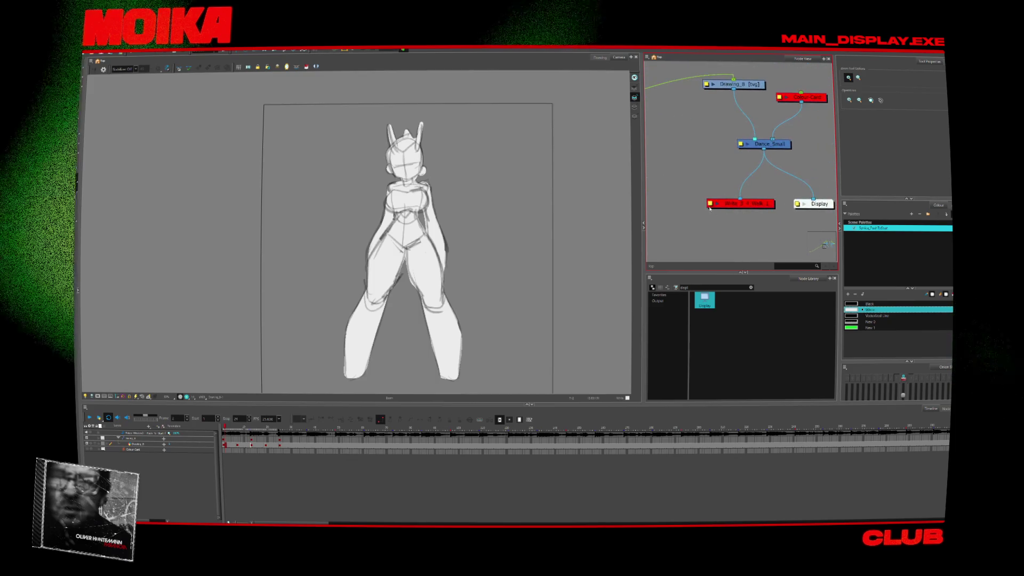
{"action": "double_click", "coordinate": [747, 207]}
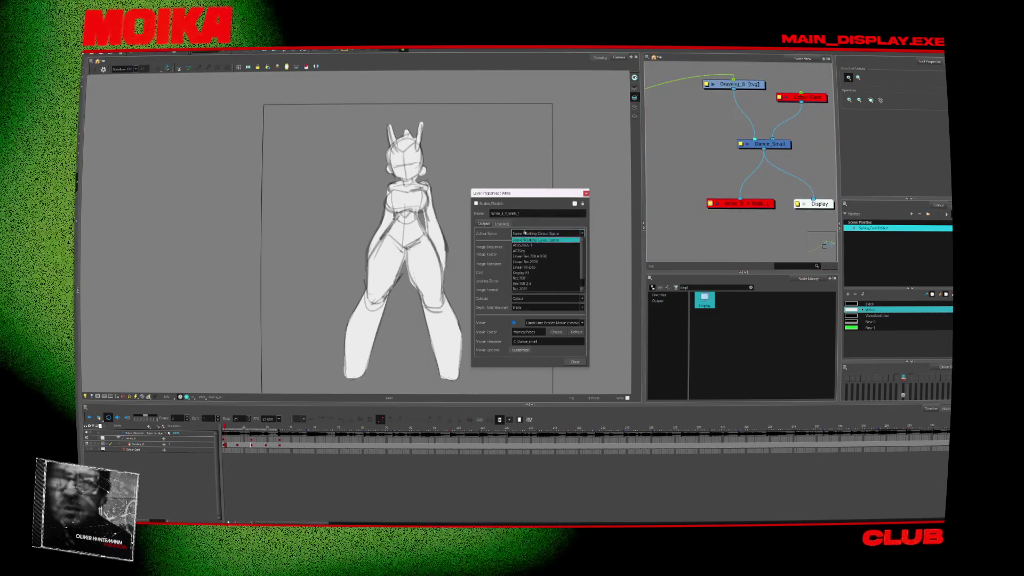
{"action": "triple_click", "coordinate": [562, 213]}
{"action": "type", "text": "Write_1"}
{"action": "key", "text": "Caps_Lock"}
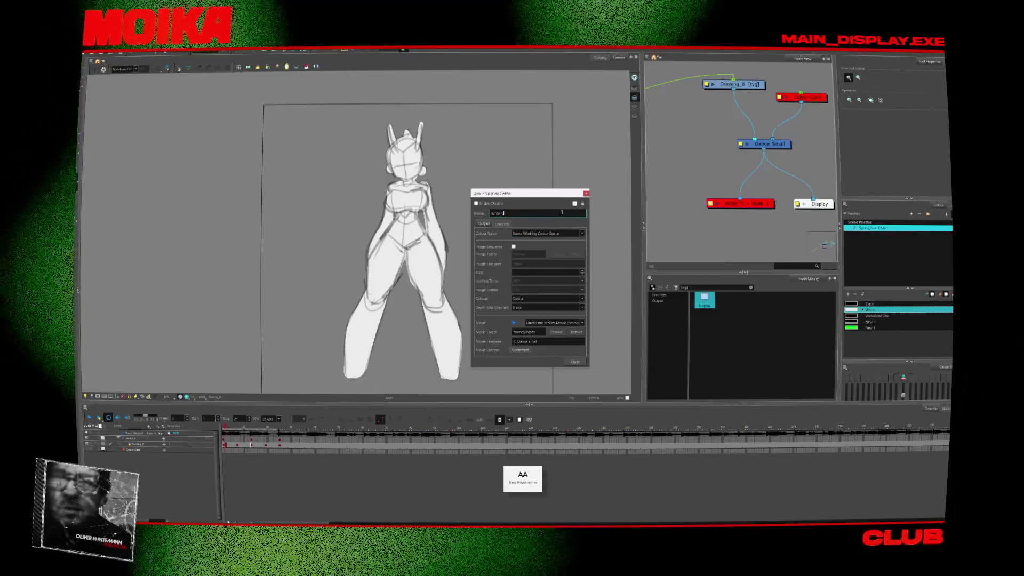
{"action": "key", "text": "BackSpace"}
{"action": "key", "text": "BackSpace"}
{"action": "key", "text": "BackSpace"}
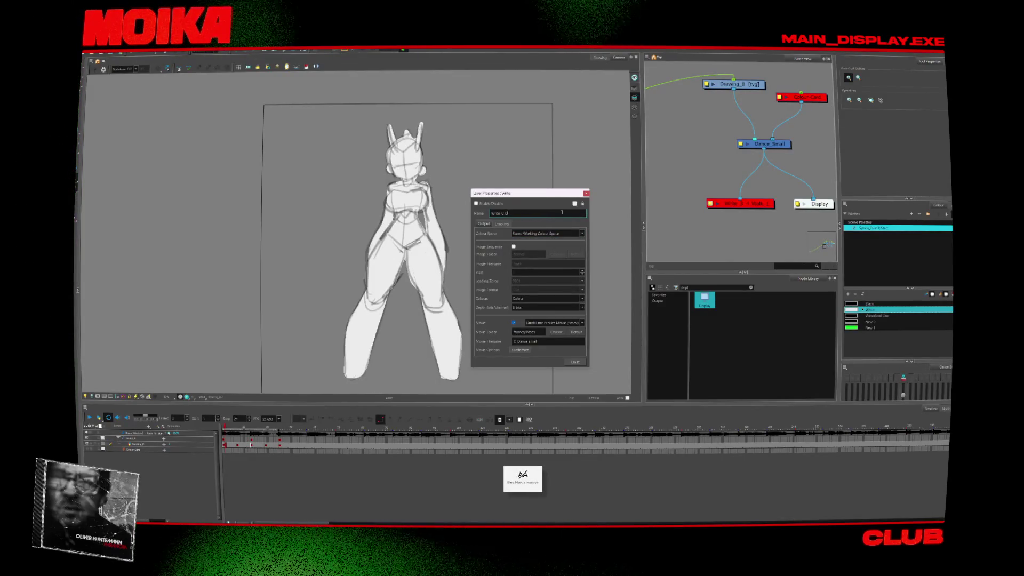
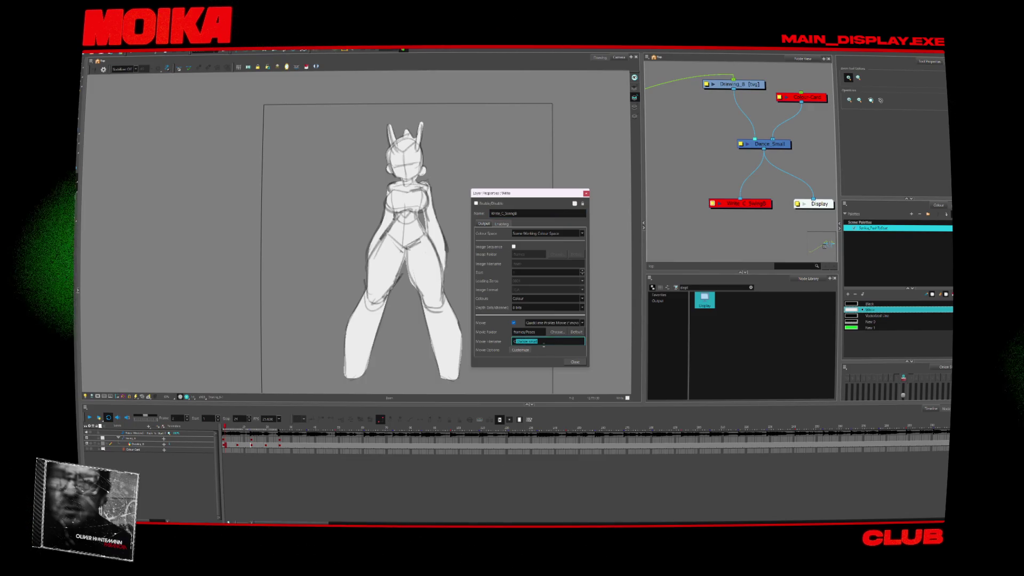
- Set the Write node's Movie Filename to C_Swing_8 and close its properties
{"action": "type", "text": "C_S"}
{"action": "key", "text": "Caps_Lock"}
{"action": "type", "text": "wing_8"}
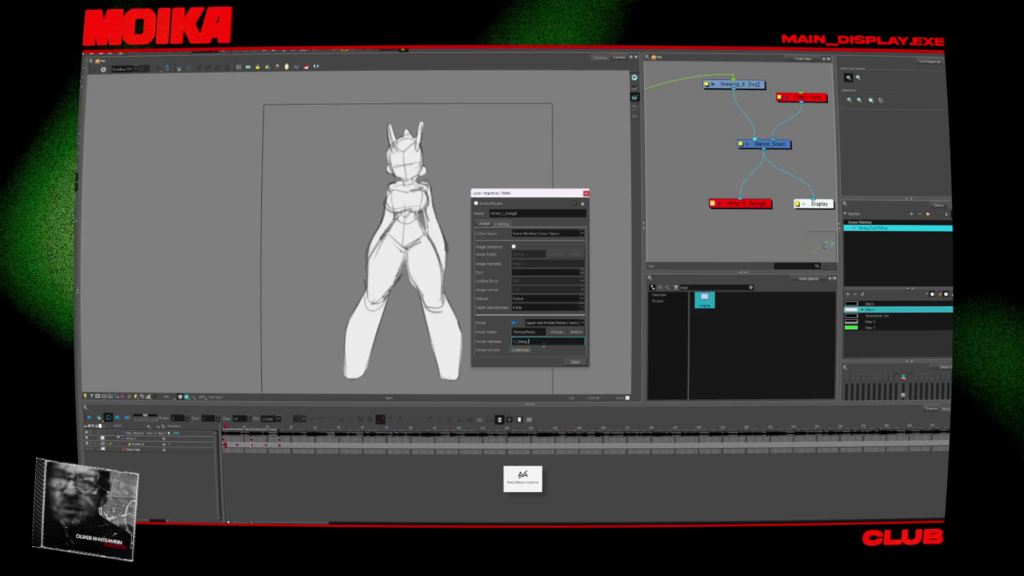
{"action": "key", "text": "Caps_Lock"}
{"action": "left_click", "coordinate": [580, 361]}
{"action": "key", "text": "Caps_Lock"}
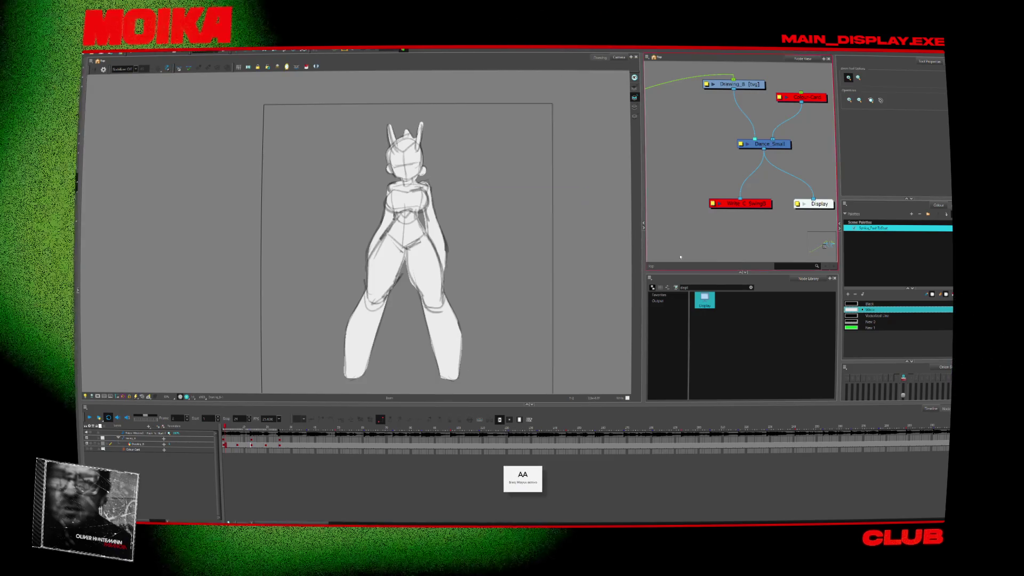
- Reopen the Write node's properties to verify the C_Swing_8 name, then close them
{"action": "left_click_drag", "start_coordinate": [729, 228], "coordinate": [703, 229]}
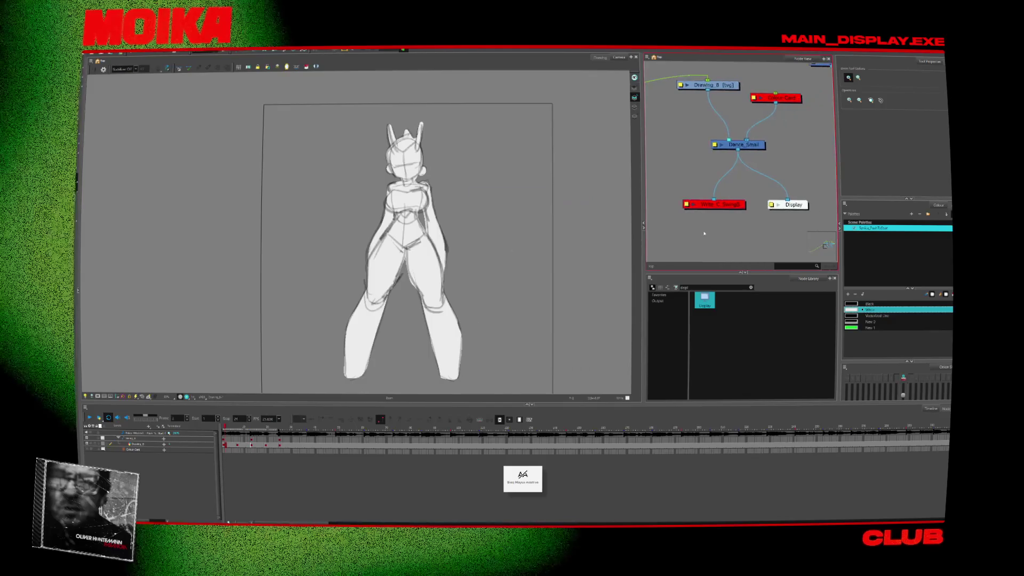
{"action": "double_click", "coordinate": [713, 204]}
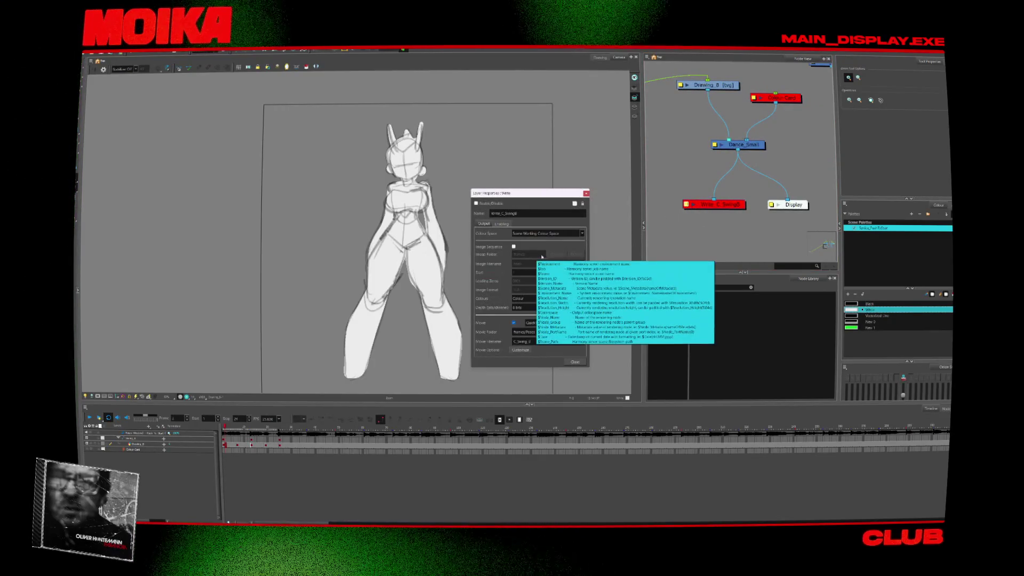
{"action": "left_click", "coordinate": [571, 363]}
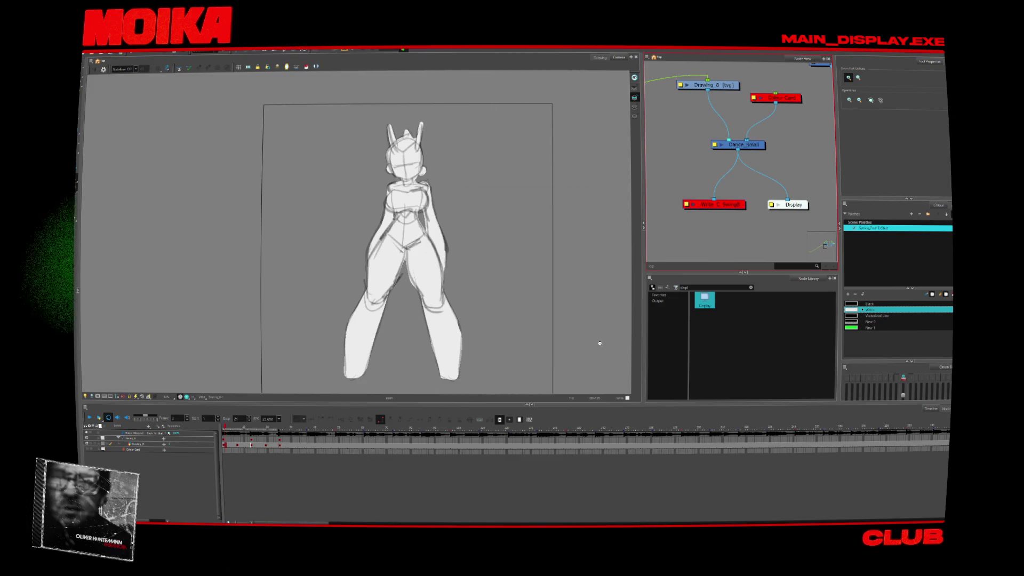
{"action": "double_click", "coordinate": [687, 205]}
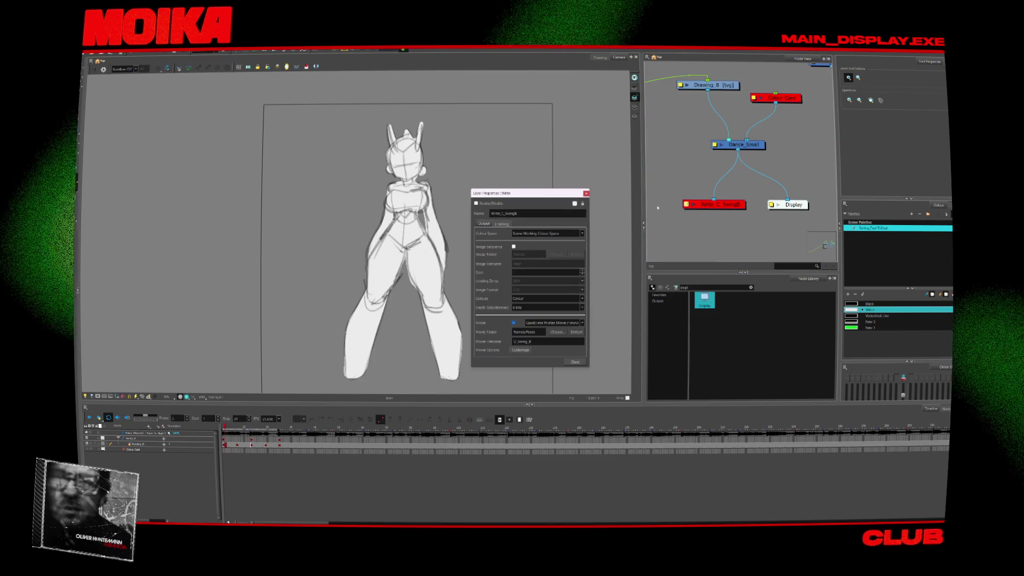
{"action": "left_click", "coordinate": [587, 193]}
- Delete the Colour Card node from the node network
{"action": "scroll", "coordinate": [715, 163], "scroll_direction": "down", "scroll_amount": 3}
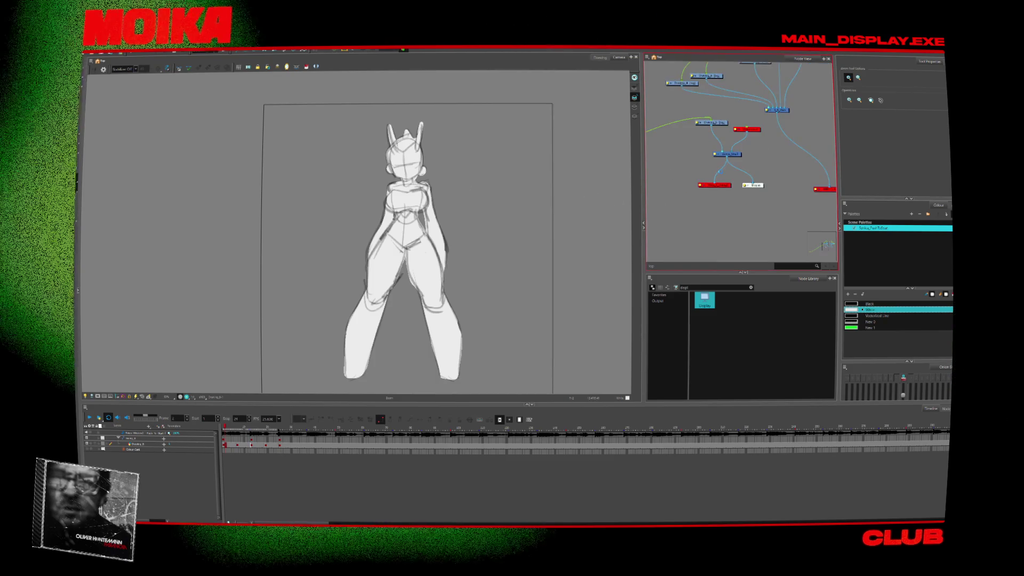
{"action": "left_click", "coordinate": [475, 265]}
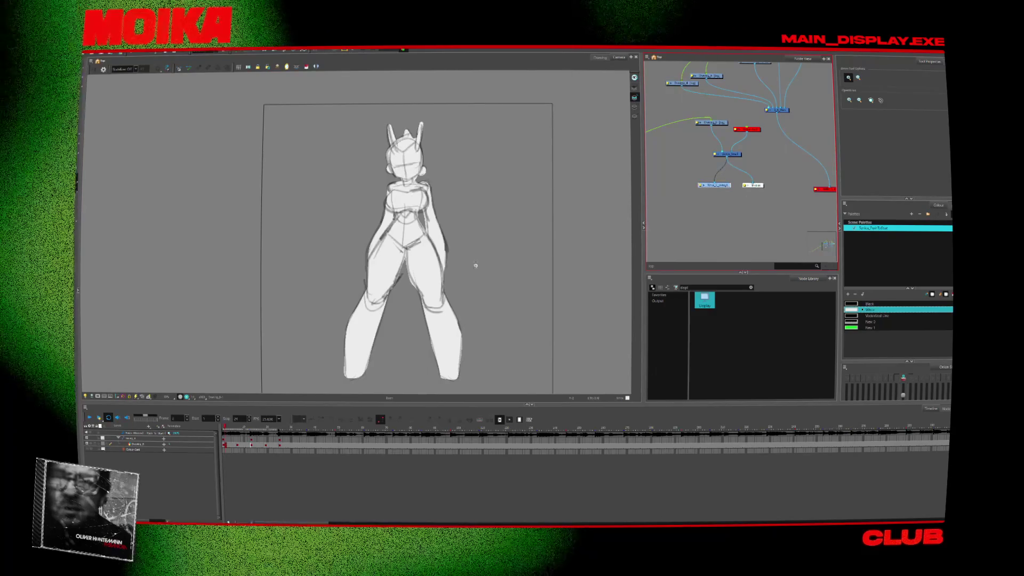
{"action": "left_click_drag", "start_coordinate": [710, 175], "coordinate": [692, 186]}
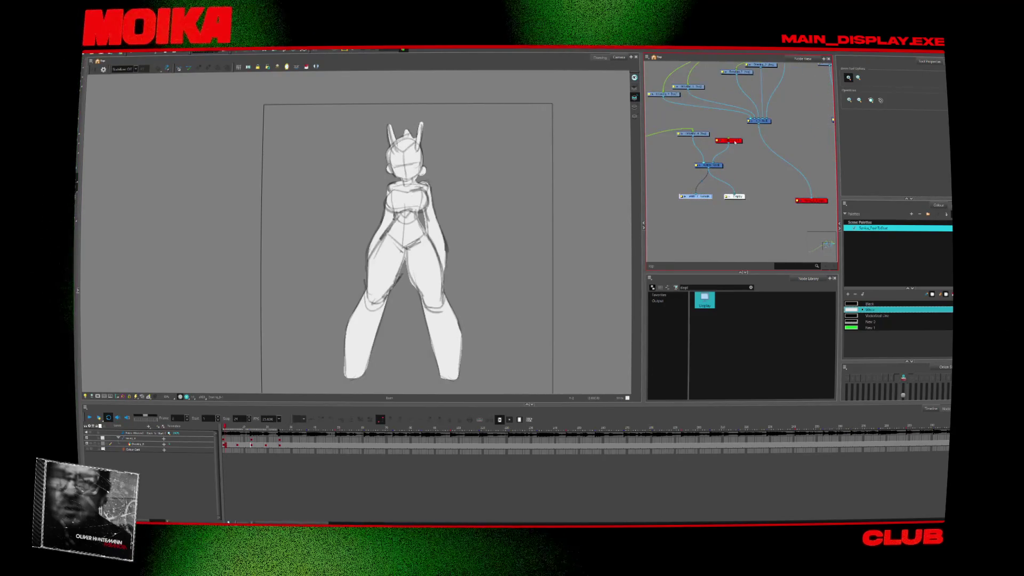
{"action": "key", "text": "Delete"}
{"action": "scroll", "coordinate": [731, 174], "scroll_direction": "down", "scroll_amount": 3}
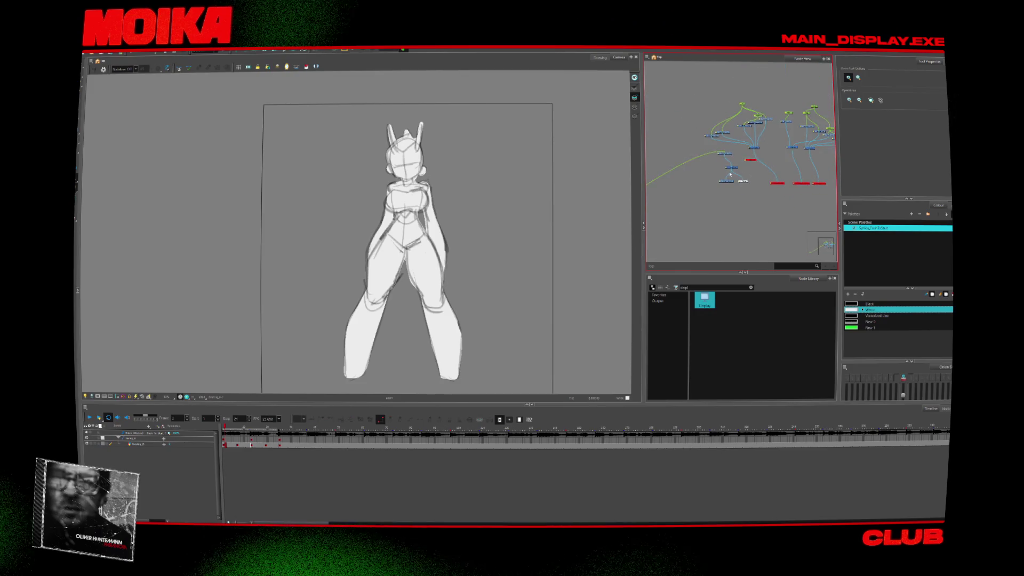
- Run File > Export > Render Write Nodes and confirm the render with OK
{"action": "scroll", "coordinate": [741, 167], "scroll_direction": "up", "scroll_amount": 2}
{"action": "key", "text": "alt+f"}
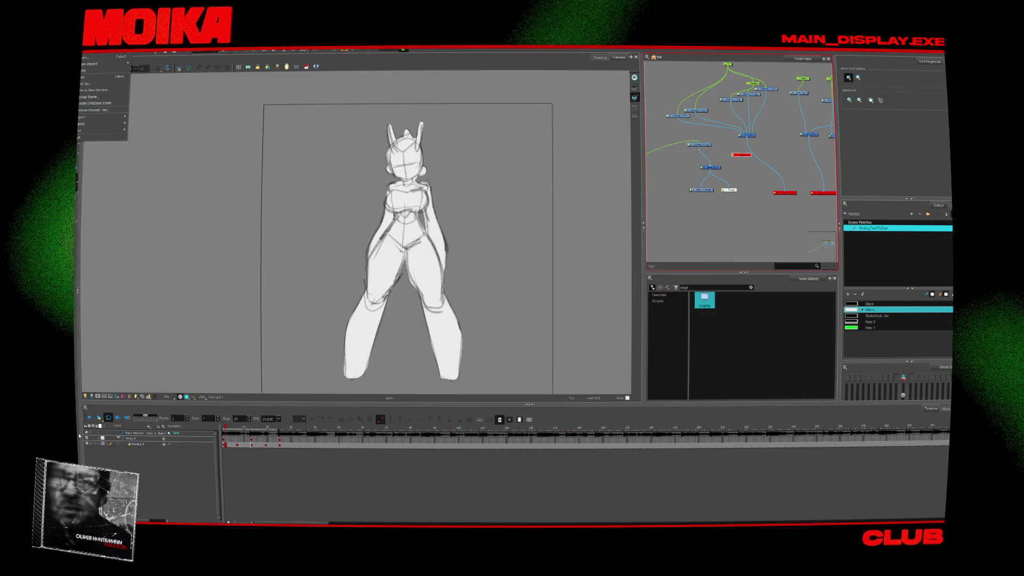
{"action": "mouse_move", "coordinate": [107, 123]}
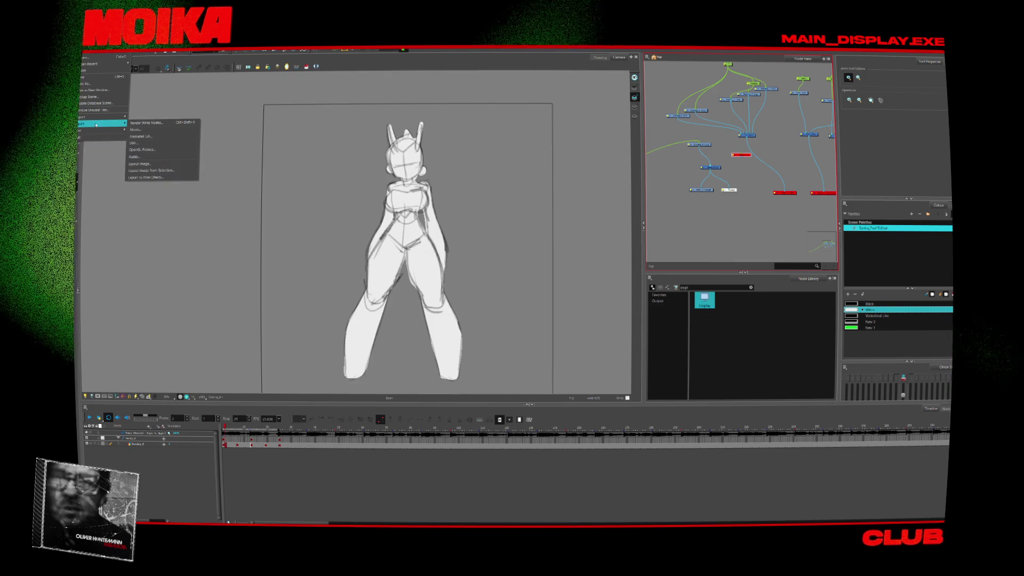
{"action": "left_click", "coordinate": [171, 125]}
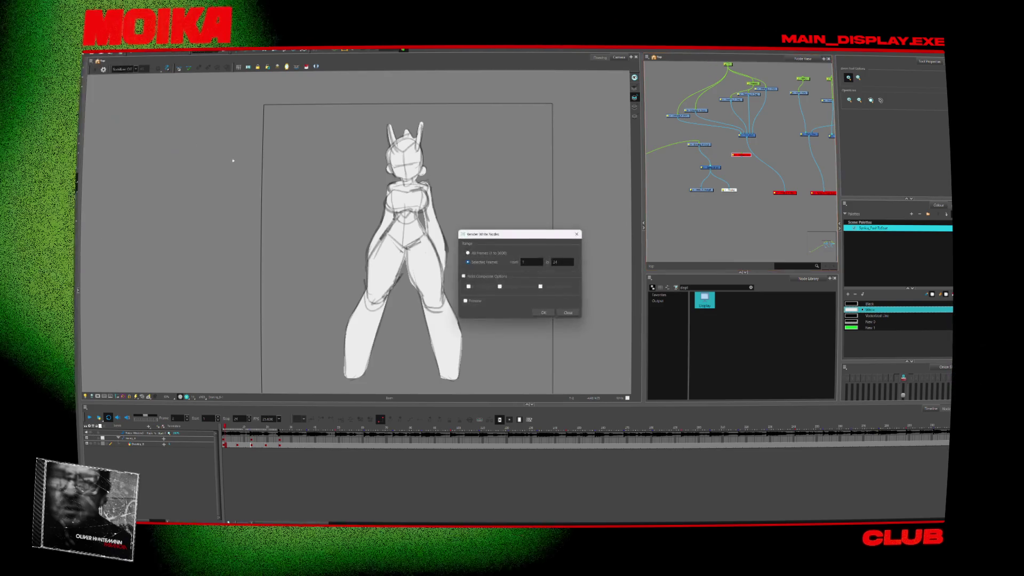
{"action": "left_click", "coordinate": [540, 313]}
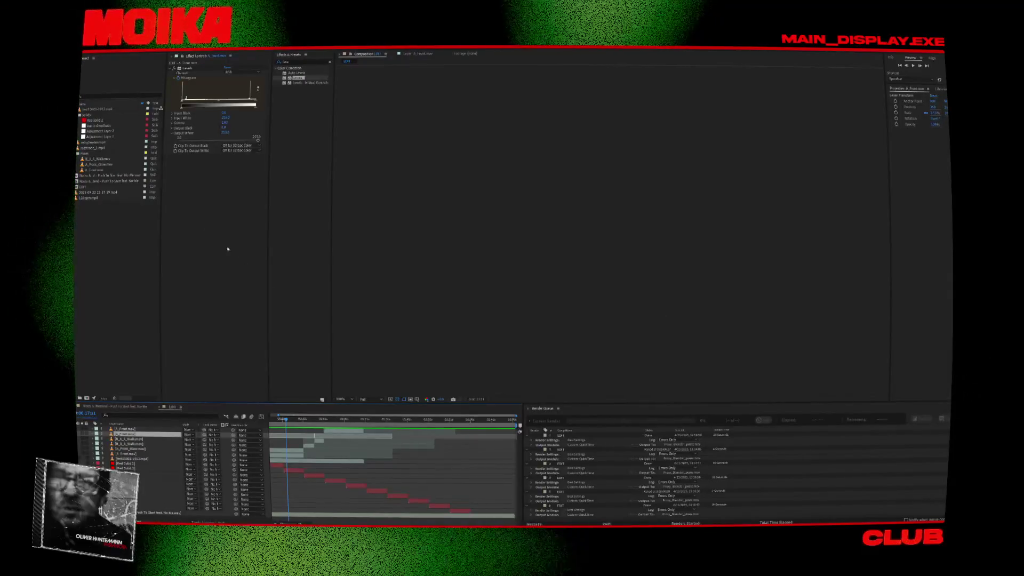
- Import D_Swing_8.mov into the Poses folder and accept its Interpret Footage > Main settings
{"action": "double_click", "coordinate": [119, 247]}
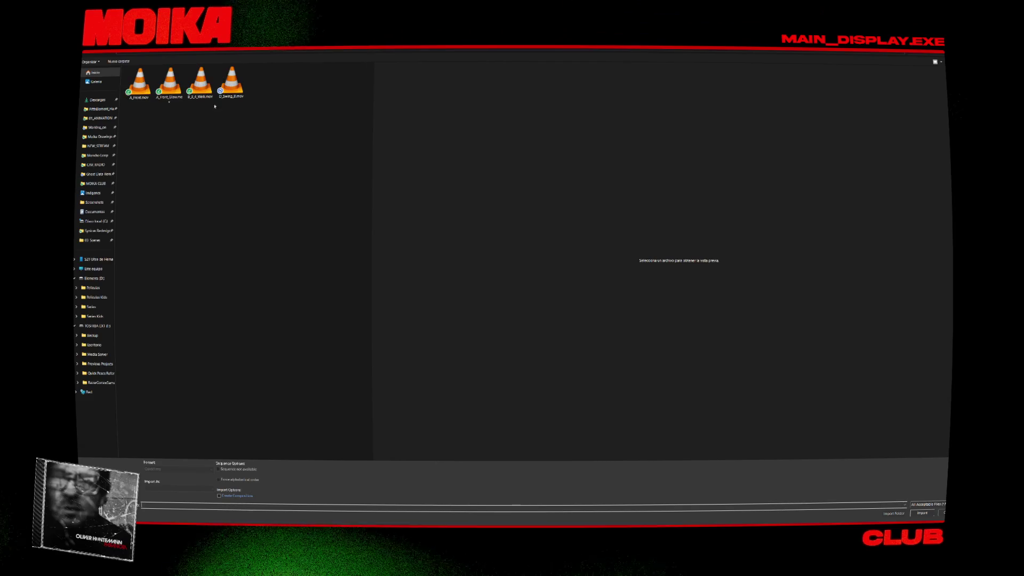
{"action": "double_click", "coordinate": [243, 95]}
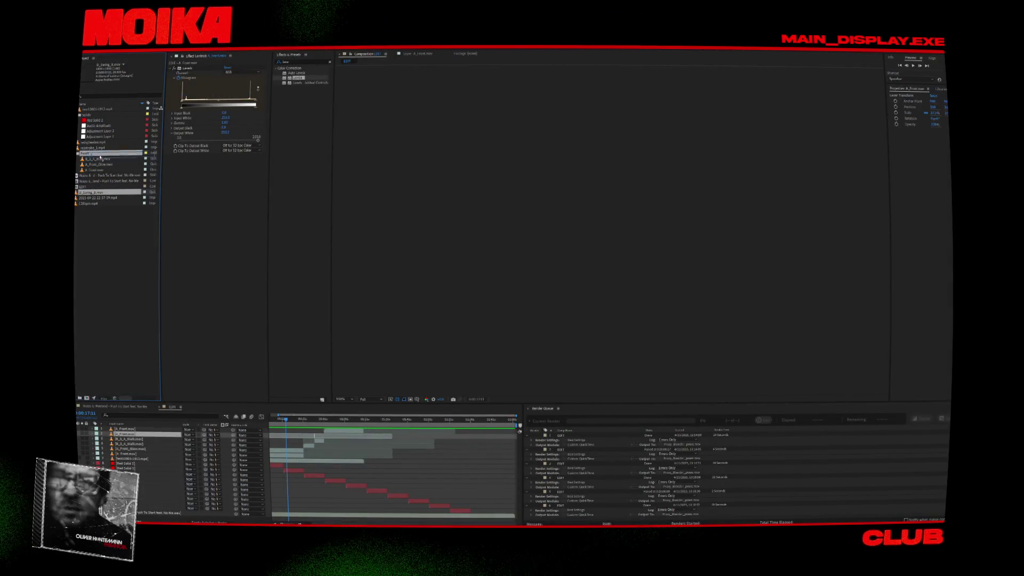
{"action": "left_click_drag", "start_coordinate": [100, 156], "coordinate": [100, 156]}
{"action": "right_click", "coordinate": [98, 158]}
{"action": "mouse_move", "coordinate": [122, 199]}
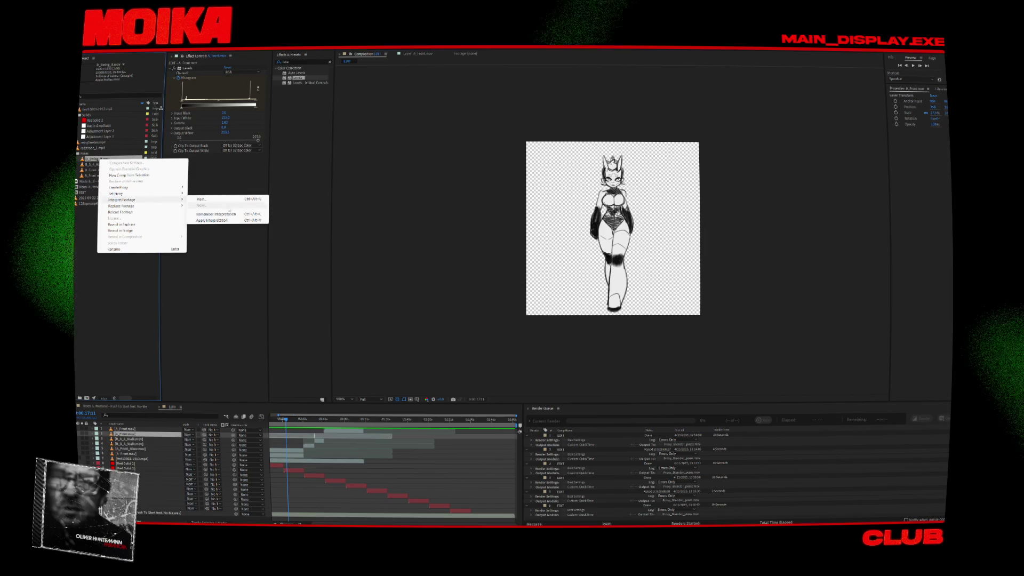
{"action": "left_click", "coordinate": [201, 199]}
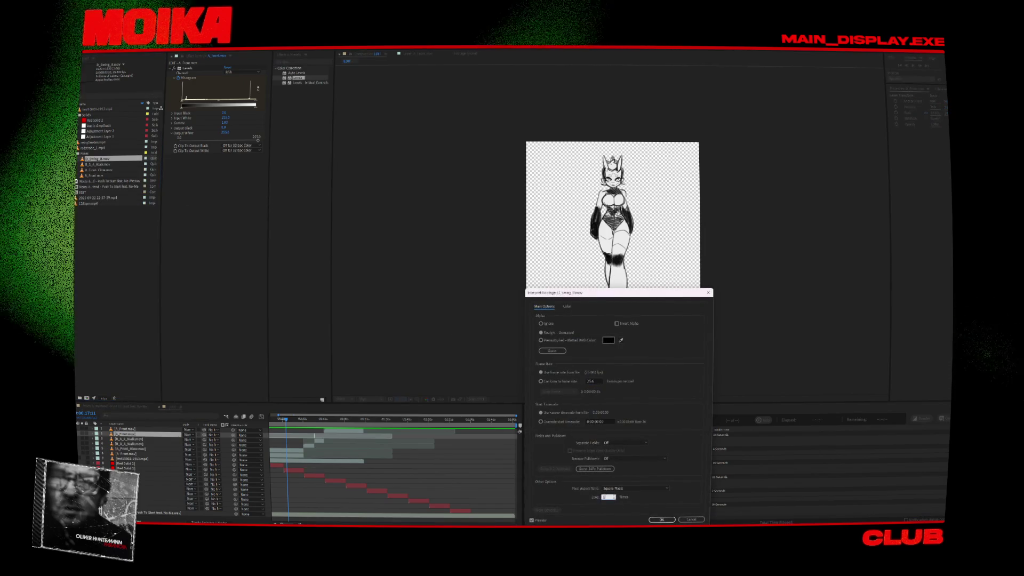
{"action": "key", "text": "Return"}
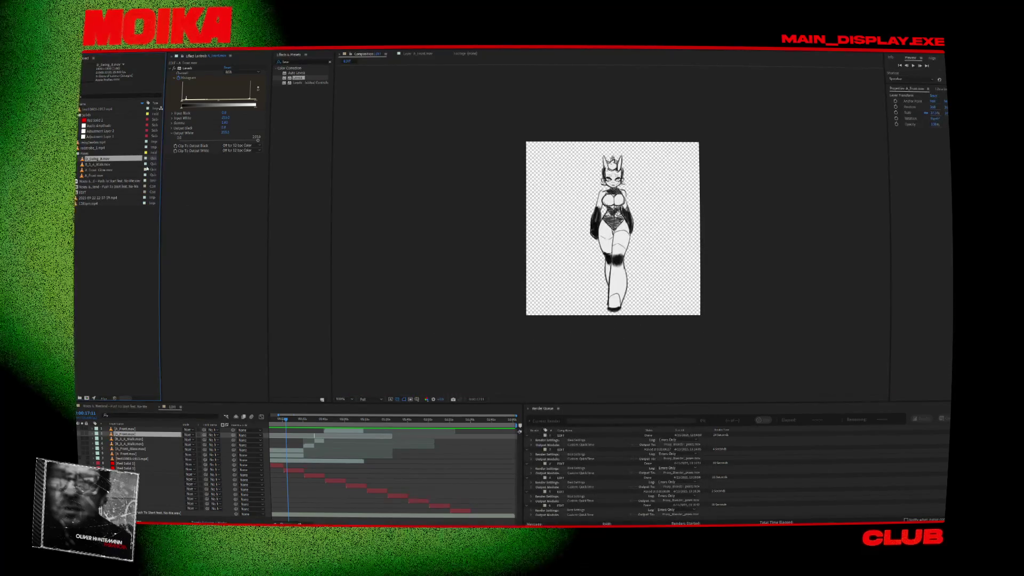
- Select the D_Swing_8.mov layer and move the time indicator to 0:00:44:23
{"action": "left_click", "coordinate": [324, 437]}
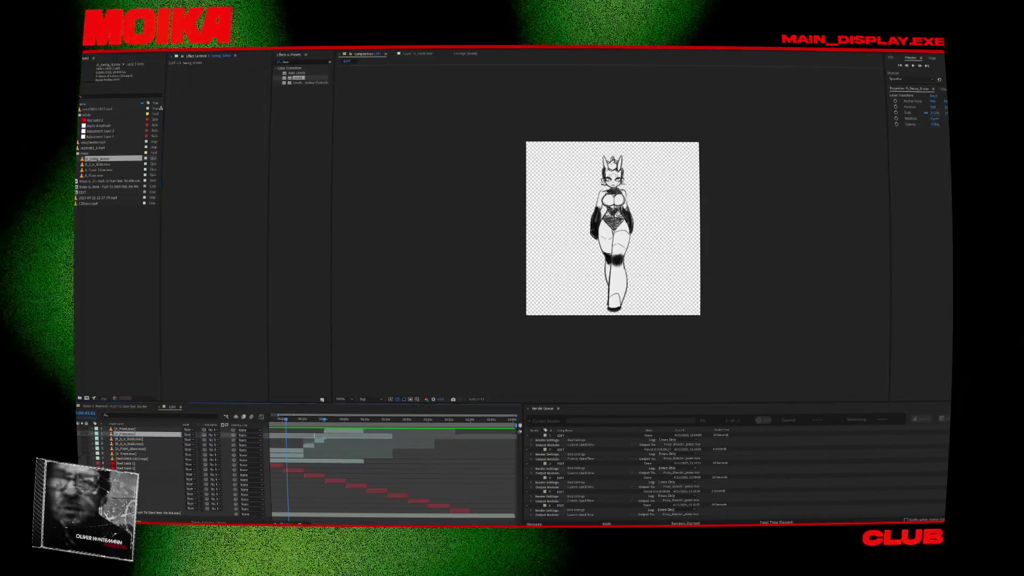
{"action": "scroll", "coordinate": [324, 437], "scroll_direction": "up", "scroll_amount": 3}
{"action": "left_click", "coordinate": [327, 420]}
- Preview the animation, then scale the new layer to fit the composition
{"action": "key", "text": "space"}
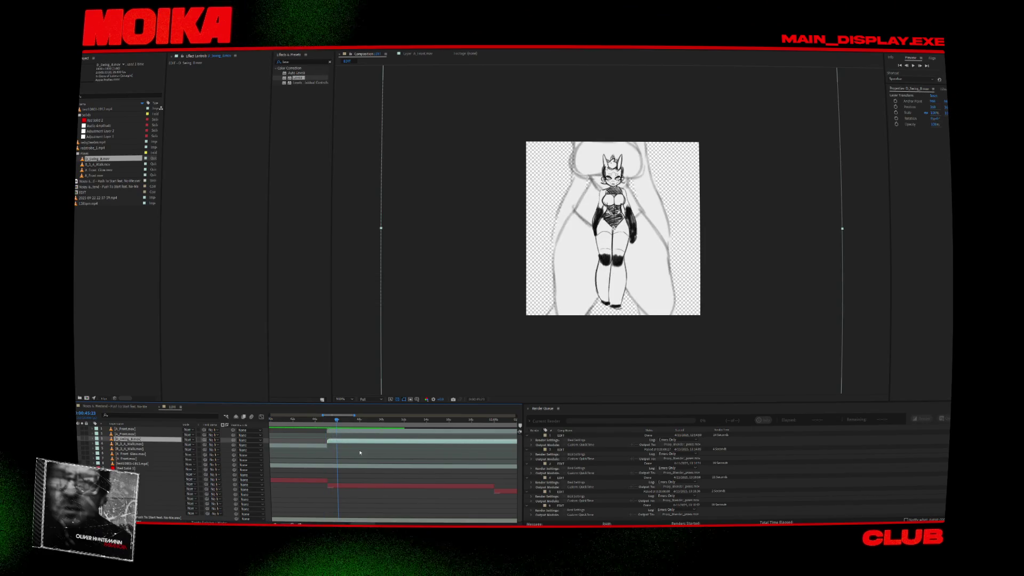
{"action": "scroll", "coordinate": [360, 453], "scroll_direction": "down", "scroll_amount": 5}
{"action": "right_click", "coordinate": [607, 261]}
{"action": "right_click", "coordinate": [728, 222]}
{"action": "mouse_move", "coordinate": [768, 250]}
{"action": "left_click", "coordinate": [813, 327]}
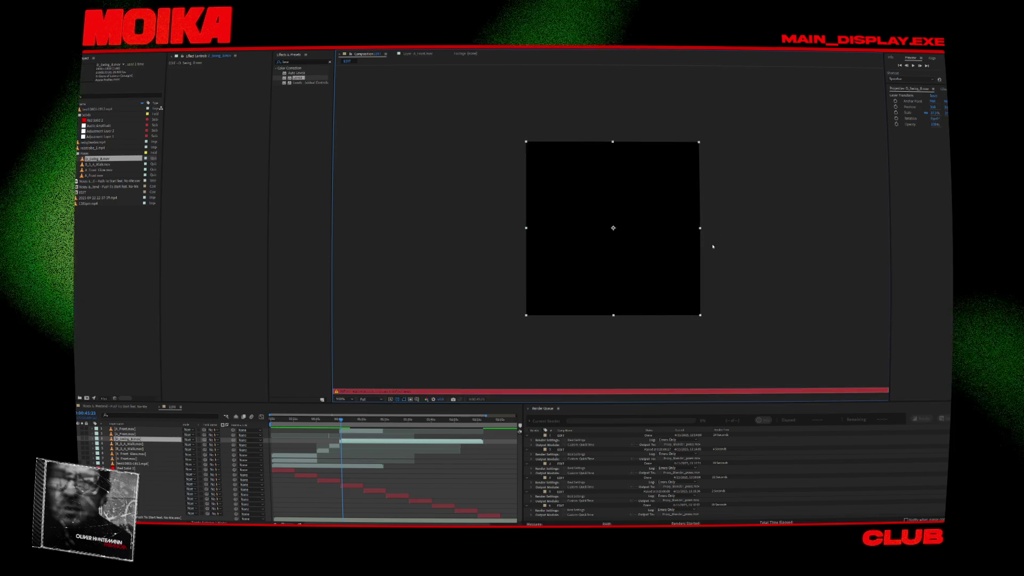
- Move the swing layer to start later, checking frames around 0:00:58:02
{"action": "left_click", "coordinate": [356, 424]}
{"action": "scroll", "coordinate": [353, 425], "scroll_direction": "up", "scroll_amount": 3}
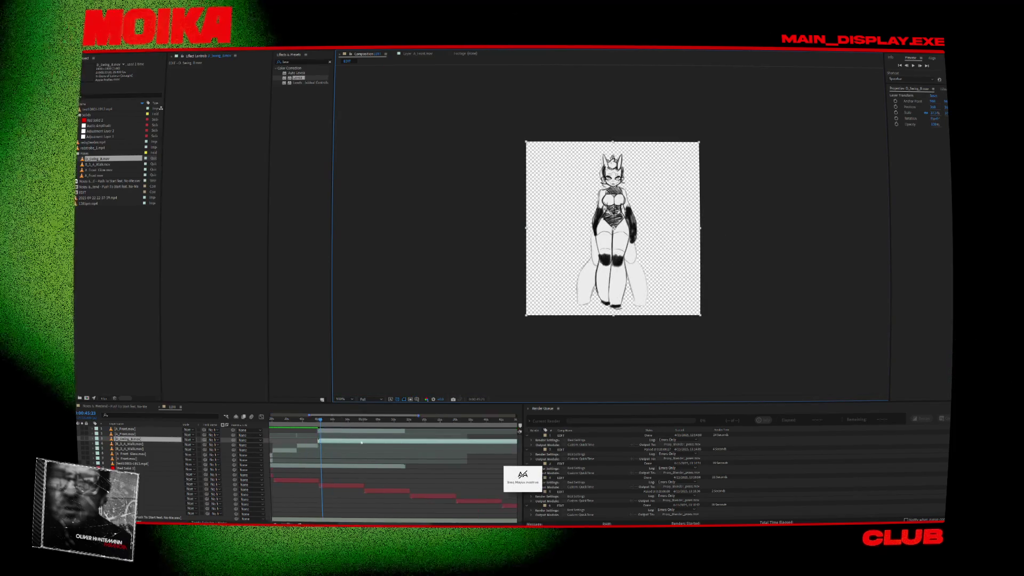
{"action": "key", "text": "space"}
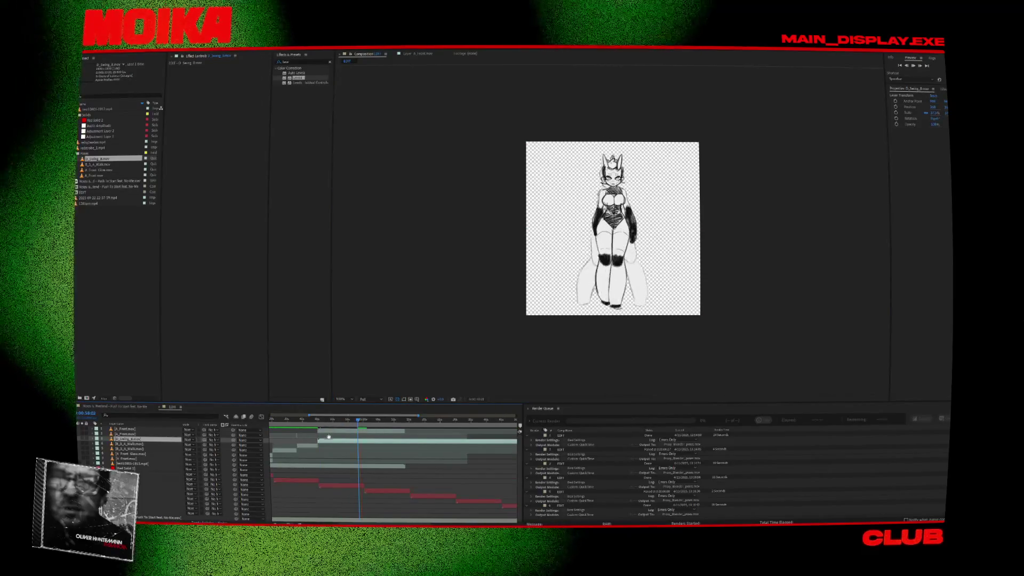
{"action": "left_click_drag", "start_coordinate": [331, 439], "coordinate": [430, 434]}
{"action": "scroll", "coordinate": [430, 434], "scroll_direction": "up", "scroll_amount": 2}
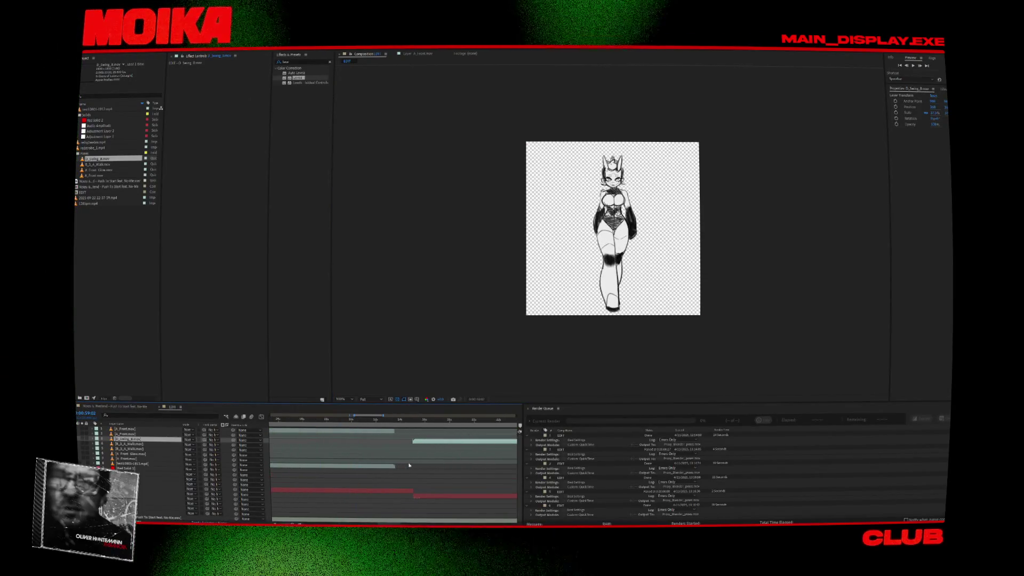
{"action": "left_click", "coordinate": [411, 422]}
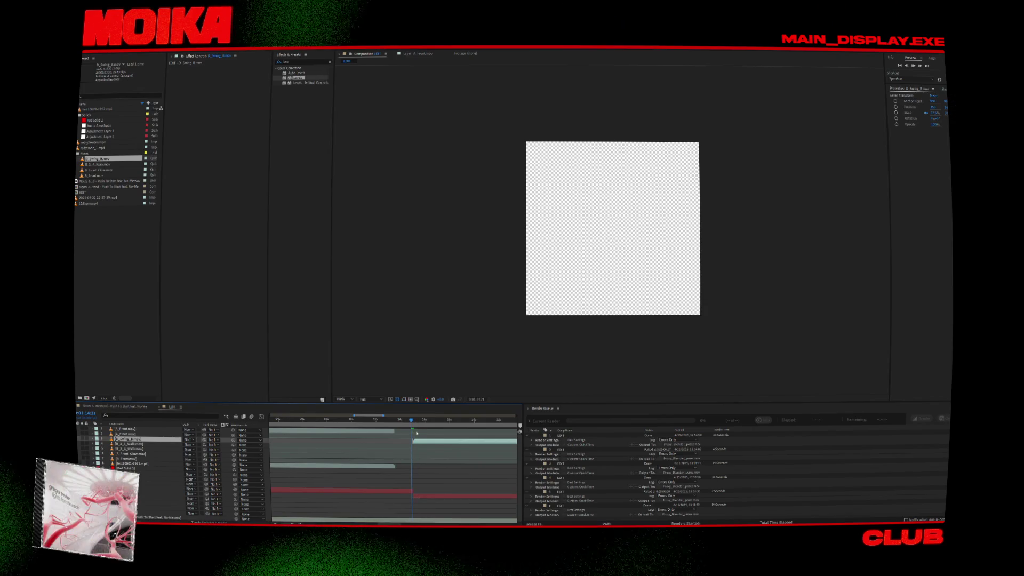
- Scrub and zoom the timeline around 54 seconds to review poses, then select test10001-1913.mp4
{"action": "scroll", "coordinate": [424, 449], "scroll_direction": "up", "scroll_amount": 2}
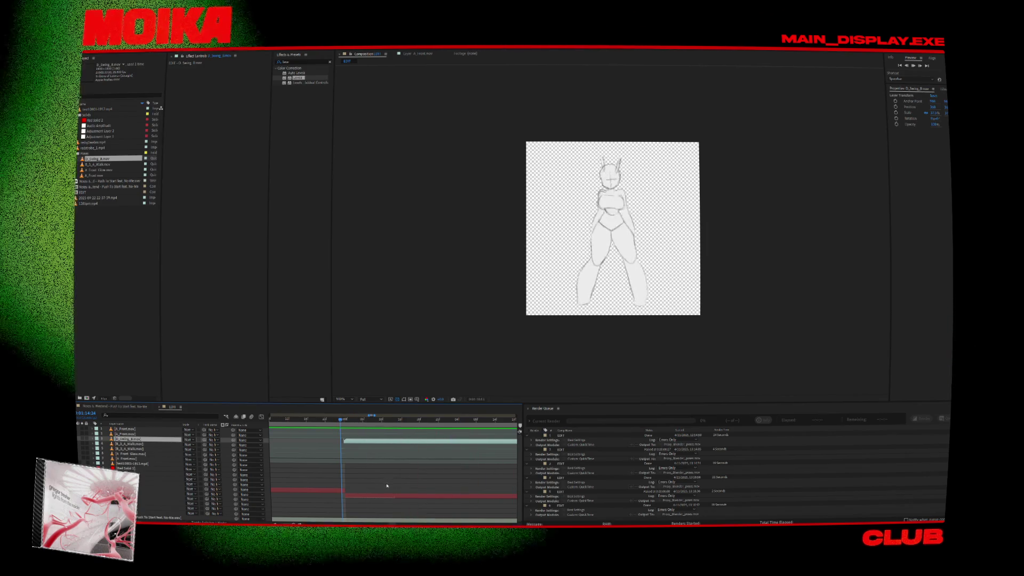
{"action": "scroll", "coordinate": [395, 479], "scroll_direction": "down", "scroll_amount": 3}
{"action": "left_click", "coordinate": [366, 419]}
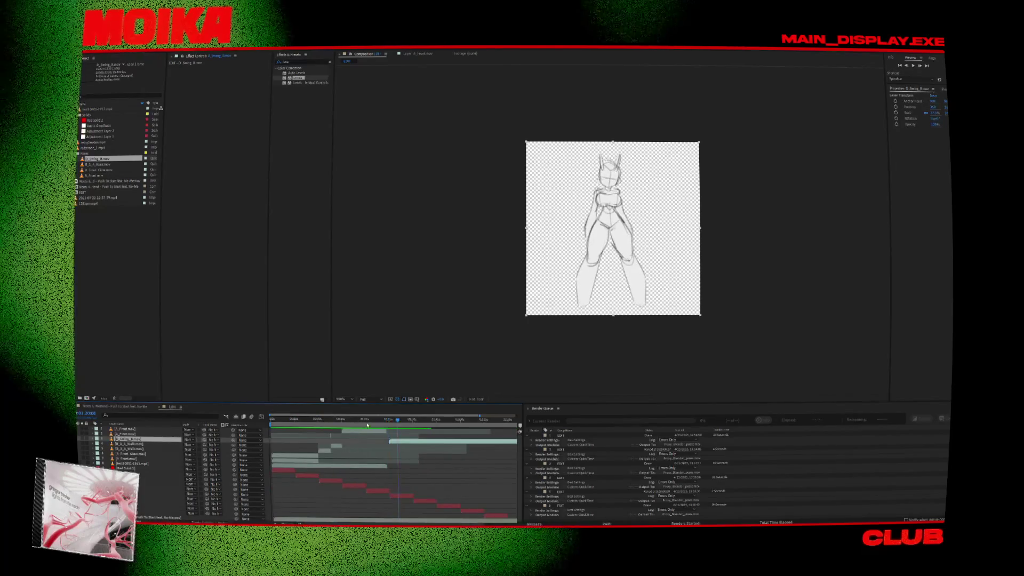
{"action": "left_click_drag", "start_coordinate": [357, 423], "coordinate": [336, 423]}
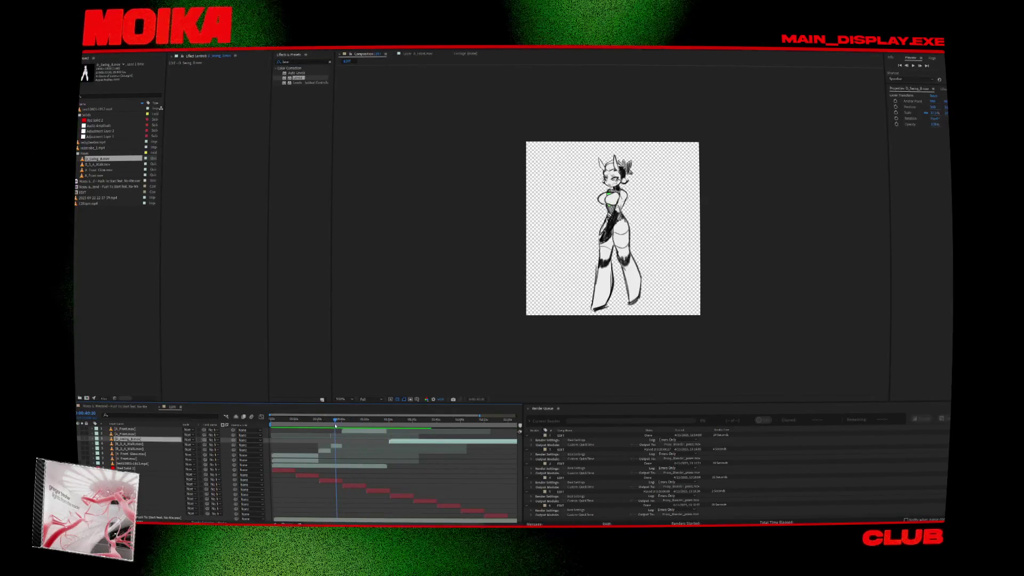
{"action": "key", "text": "equal"}
{"action": "key", "text": "equal"}
{"action": "key", "text": "equal"}
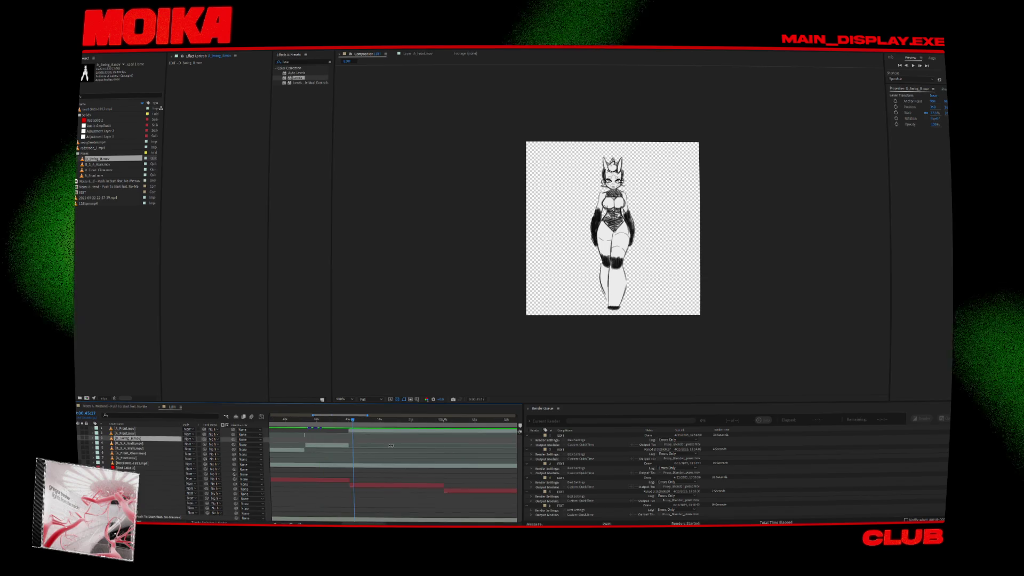
{"action": "key", "text": "minus"}
{"action": "left_click", "coordinate": [373, 422]}
{"action": "left_click_drag", "start_coordinate": [373, 422], "coordinate": [401, 425]}
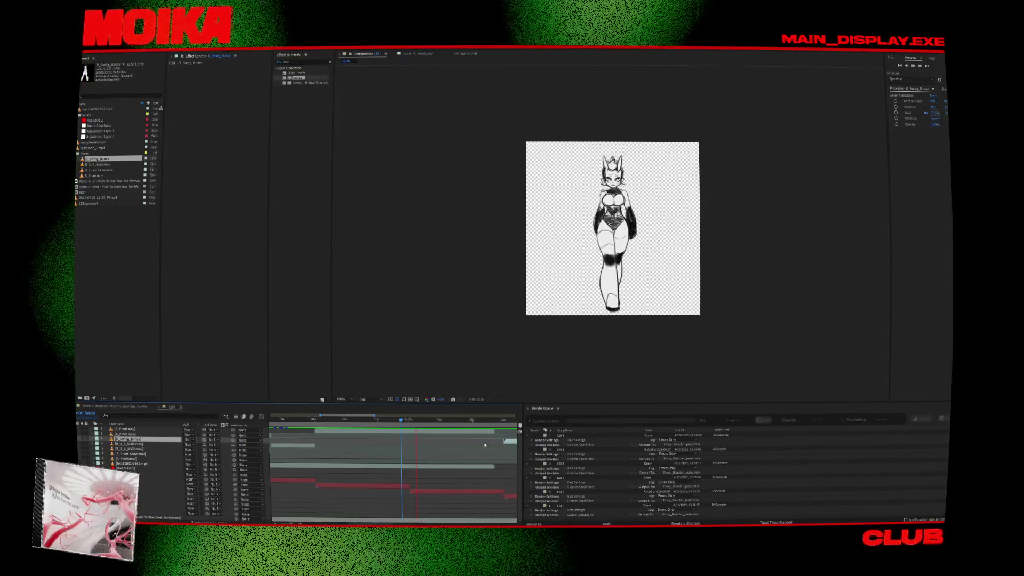
{"action": "key", "text": "bracketleft"}
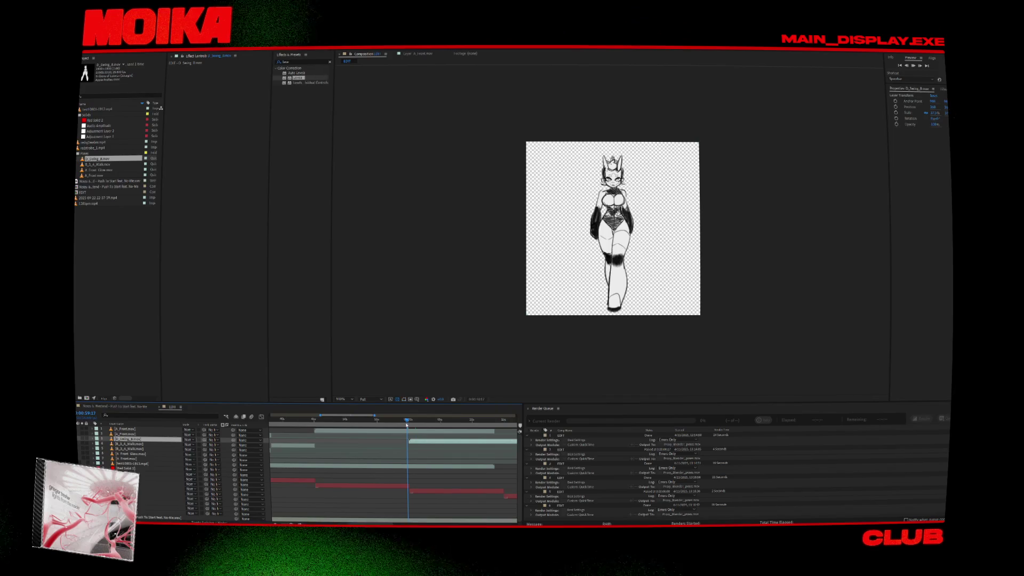
{"action": "left_click", "coordinate": [410, 468]}
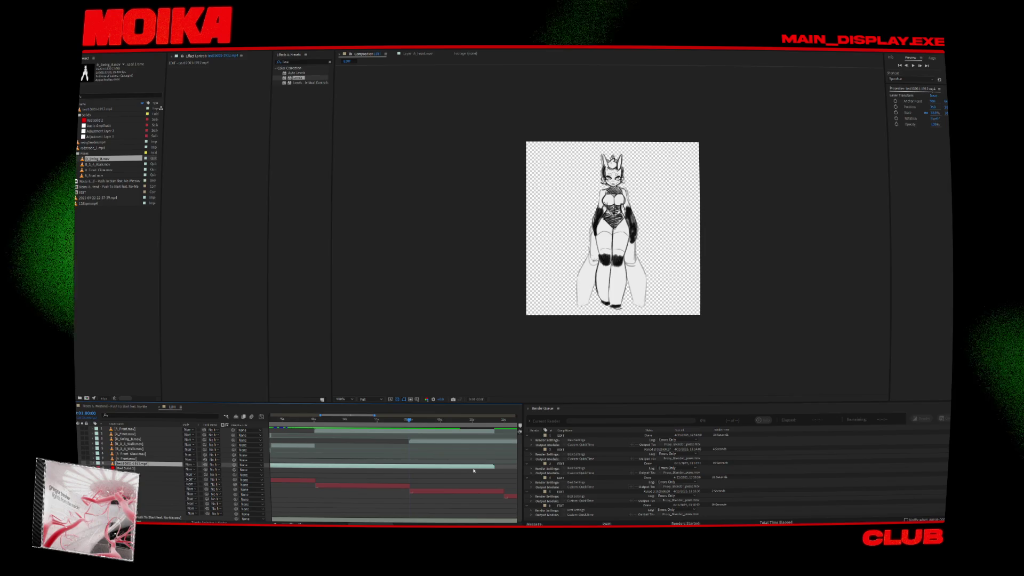
- Trim the test10001-1913.mp4 and A_Front.mov out points back to the playhead
{"action": "left_click_drag", "start_coordinate": [418, 471], "coordinate": [409, 466]}
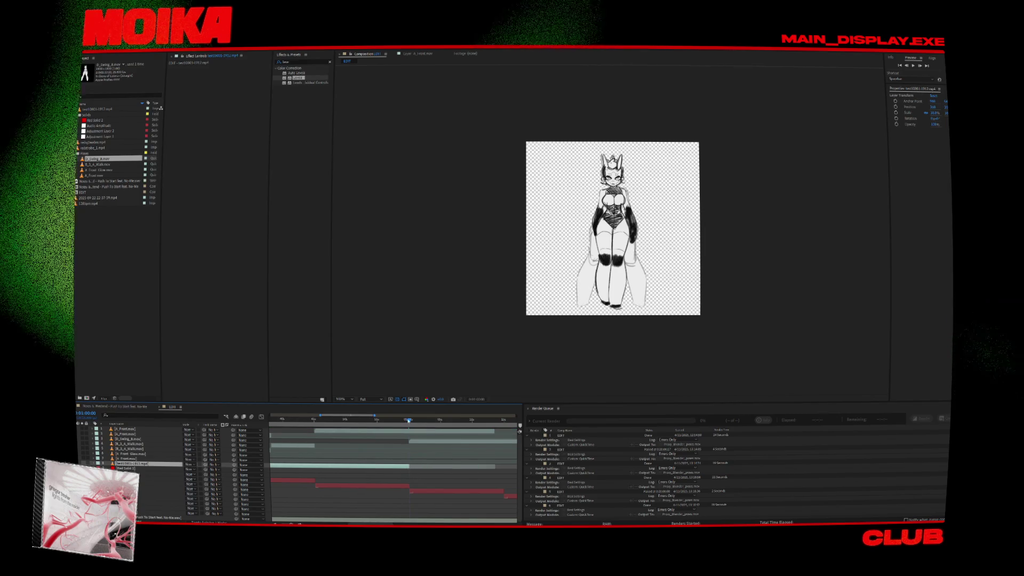
{"action": "left_click", "coordinate": [409, 420]}
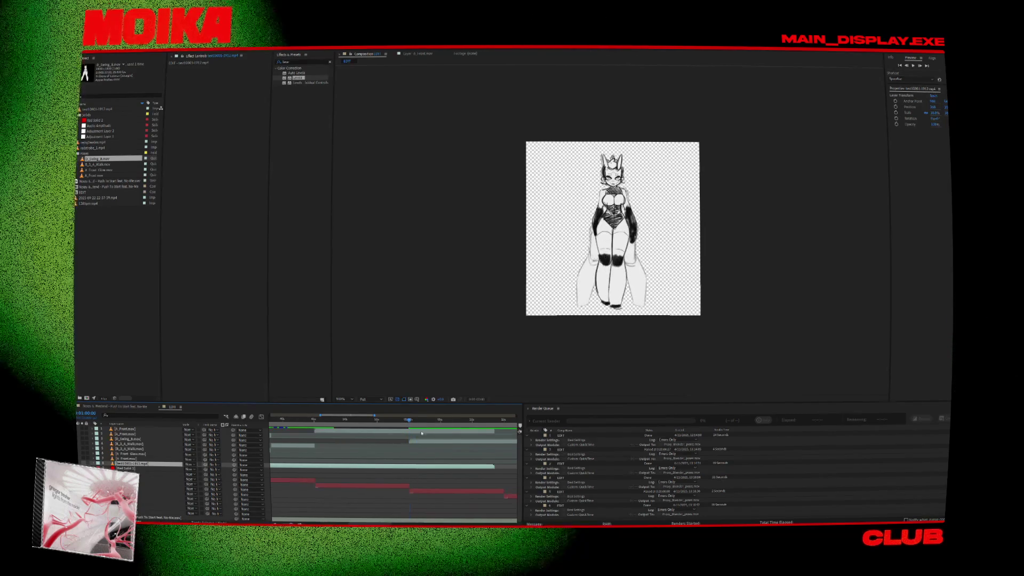
{"action": "left_click", "coordinate": [422, 431]}
{"action": "left_click_drag", "start_coordinate": [493, 431], "coordinate": [397, 432]}
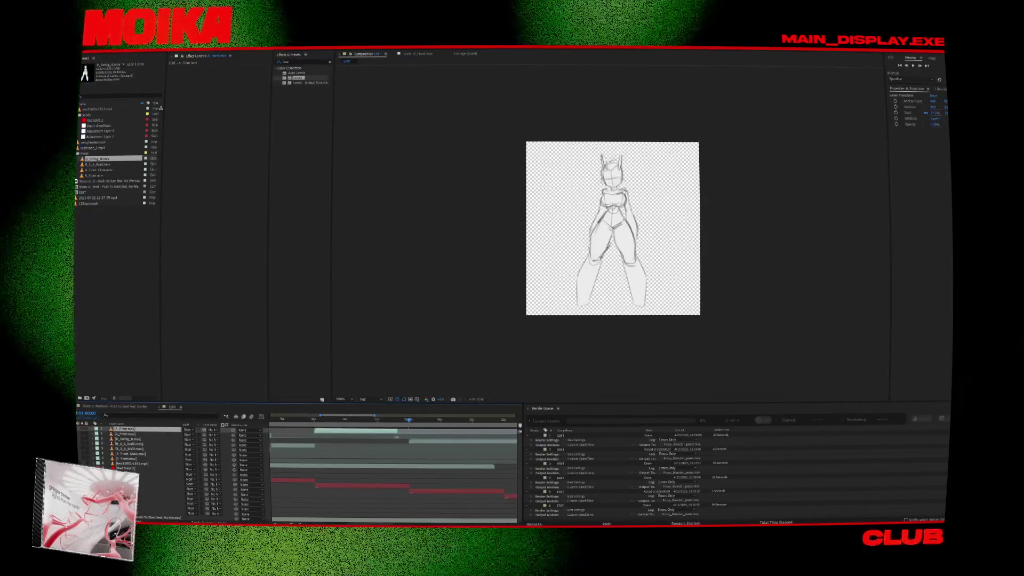
{"action": "left_click", "coordinate": [406, 420]}
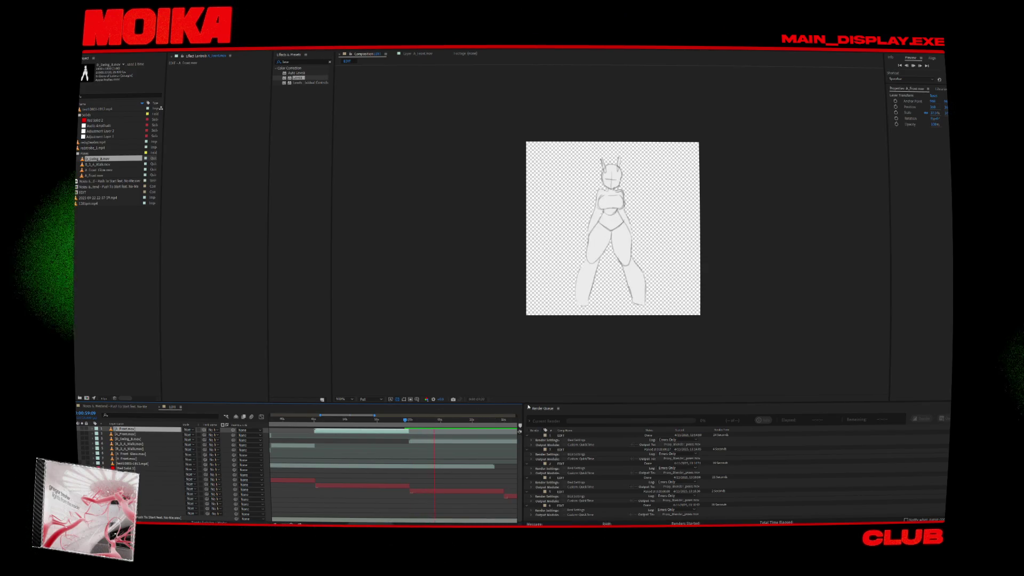
- Review the timeline between about 44 seconds and 1:11, then switch to Toon Boom Harmony
{"action": "left_click", "coordinate": [486, 420]}
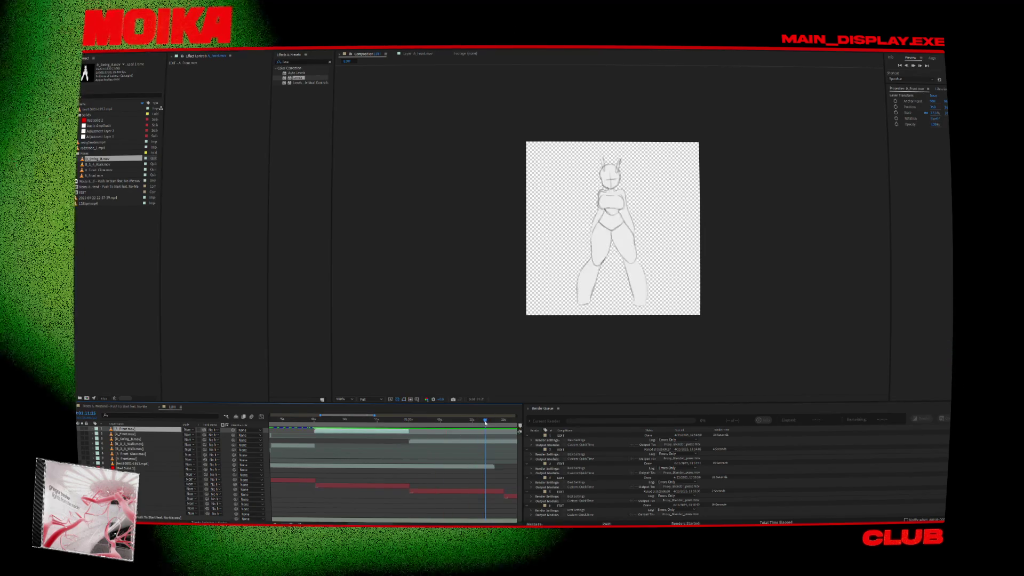
{"action": "left_click", "coordinate": [309, 420]}
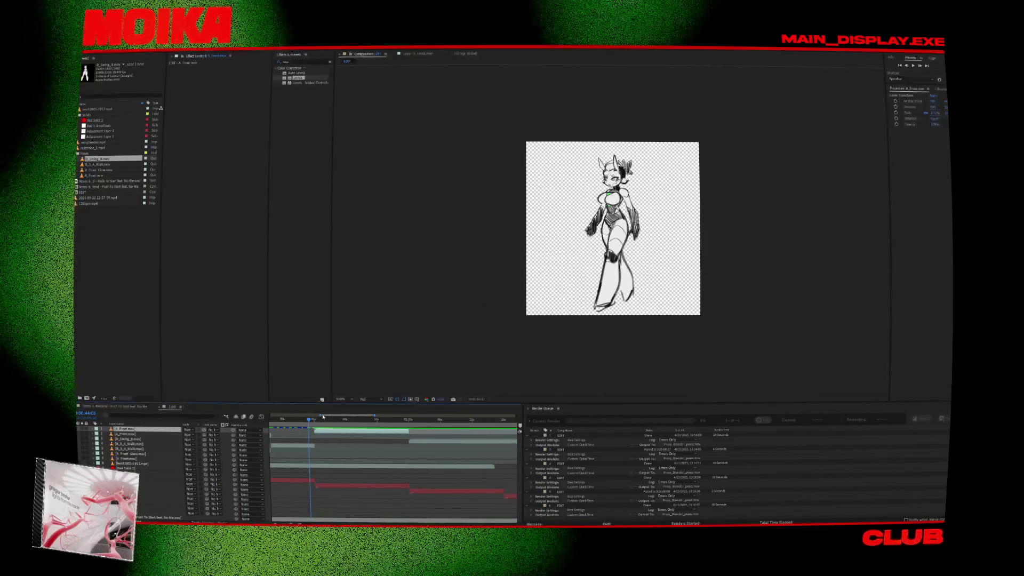
{"action": "left_click_drag", "start_coordinate": [323, 416], "coordinate": [295, 416]}
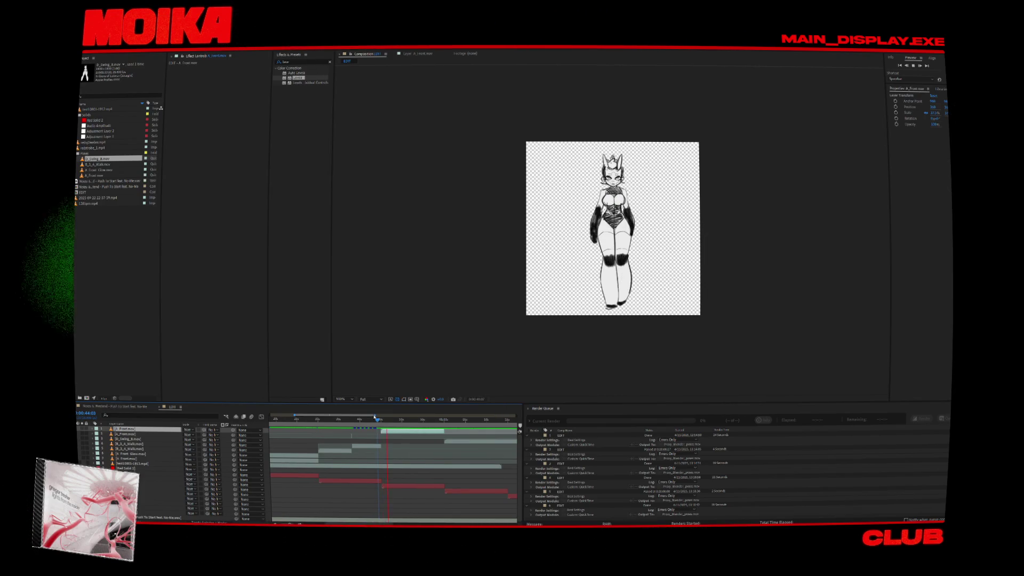
{"action": "left_click", "coordinate": [370, 418]}
{"action": "key", "text": "alt+Tab"}
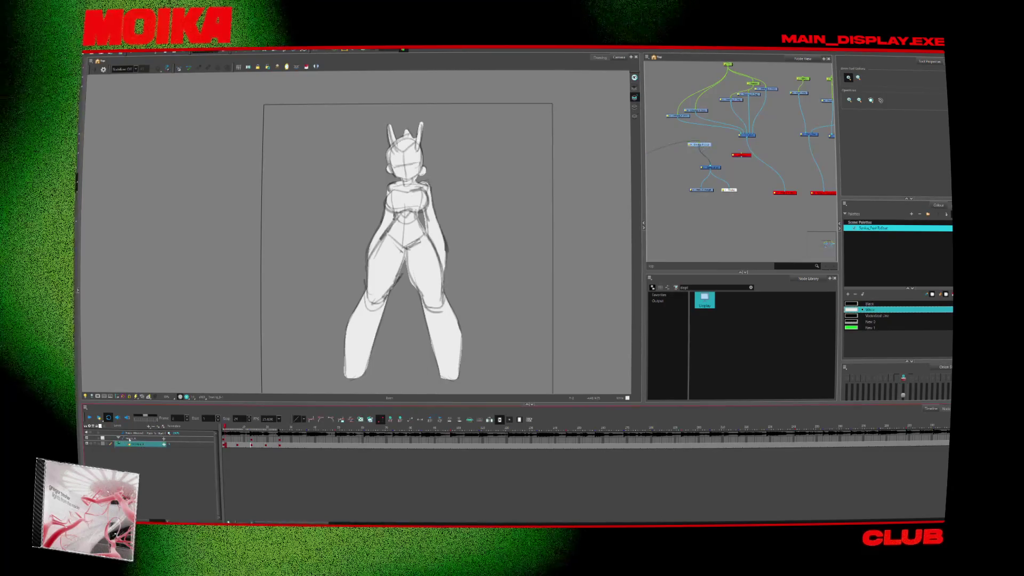
- Collapse the group layer and move the green node above the blue node column
{"action": "left_click", "coordinate": [118, 438]}
{"action": "left_click", "coordinate": [712, 219]}
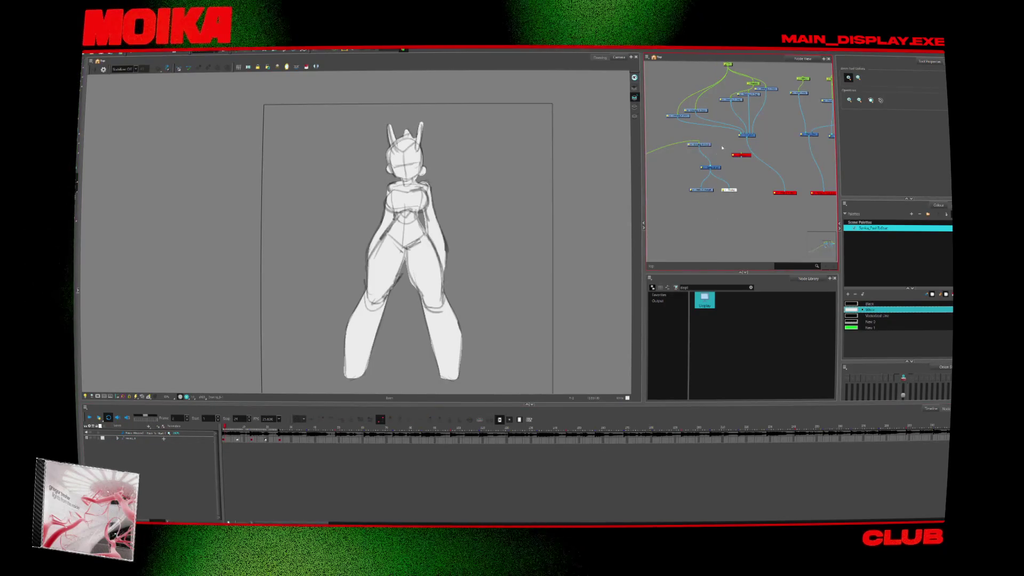
{"action": "left_click_drag", "start_coordinate": [702, 214], "coordinate": [750, 154]}
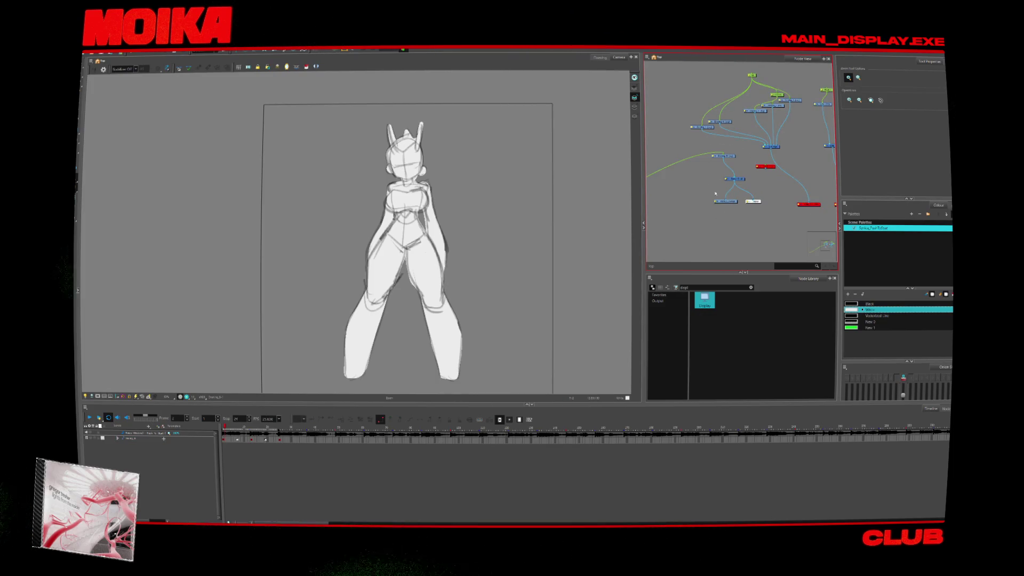
{"action": "scroll", "coordinate": [690, 219], "scroll_direction": "up", "scroll_amount": 5}
{"action": "scroll", "coordinate": [678, 219], "scroll_direction": "down", "scroll_amount": 8}
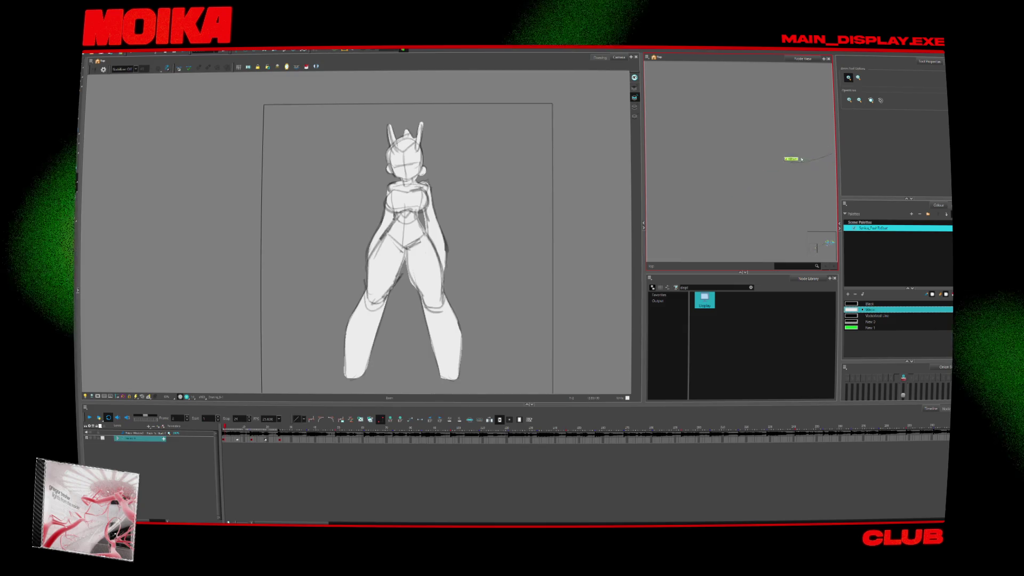
{"action": "scroll", "coordinate": [662, 218], "scroll_direction": "up", "scroll_amount": 10}
{"action": "scroll", "coordinate": [663, 219], "scroll_direction": "down", "scroll_amount": 10}
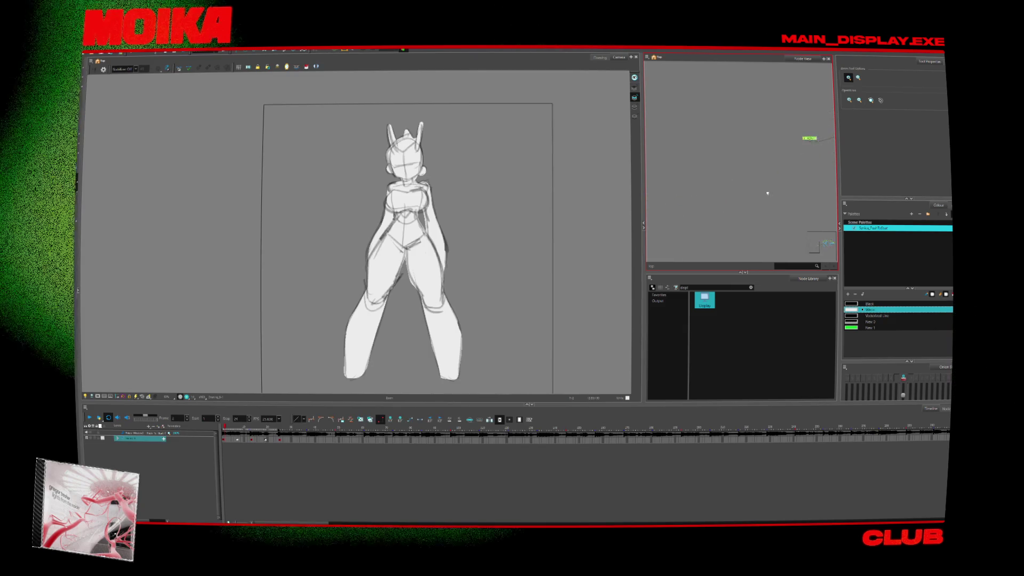
{"action": "left_click_drag", "start_coordinate": [708, 186], "coordinate": [810, 152]}
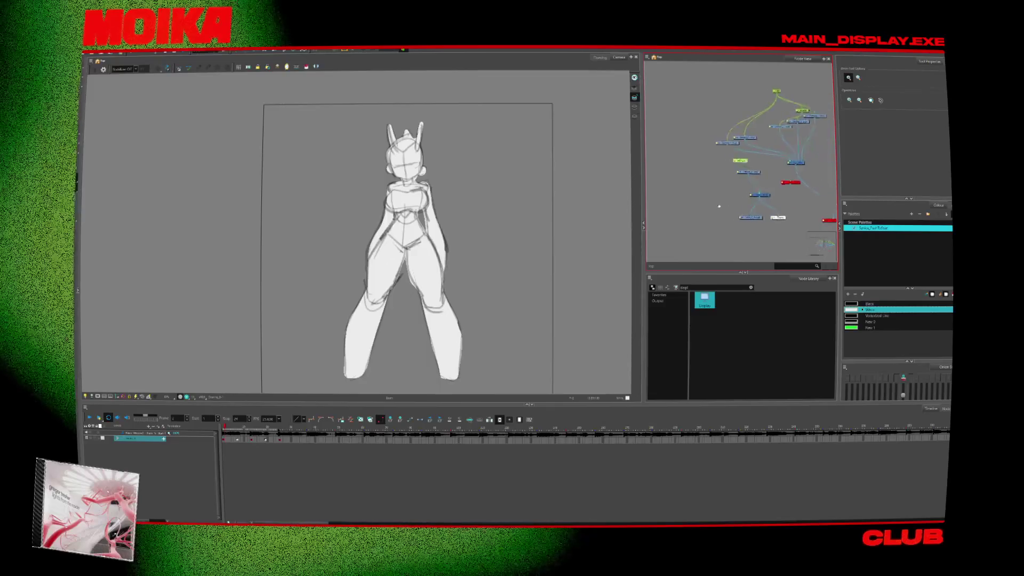
- Wire the white Display node in beside the node column
{"action": "left_click", "coordinate": [782, 201]}
{"action": "scroll", "coordinate": [784, 210], "scroll_direction": "up", "scroll_amount": 3}
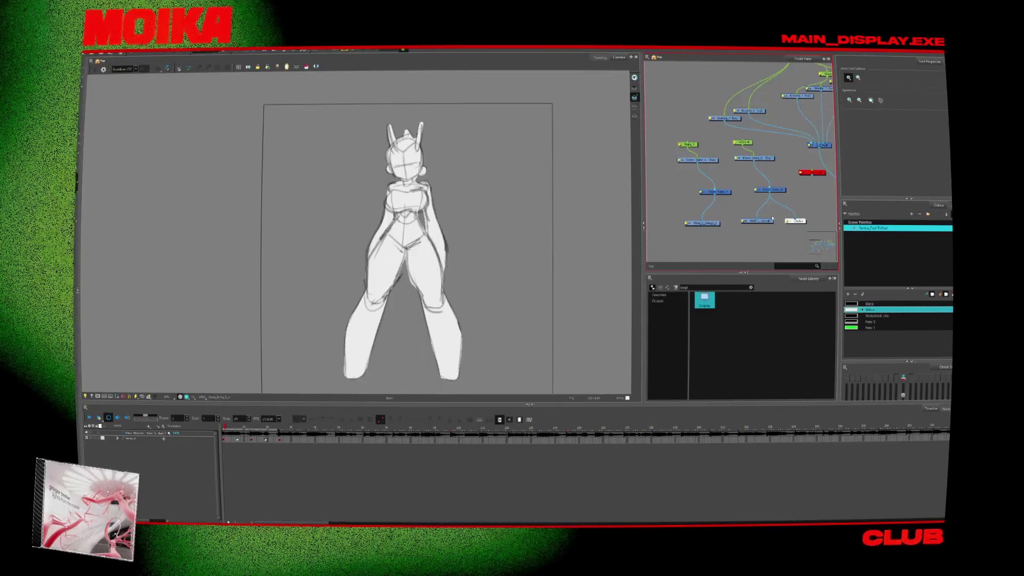
{"action": "left_click", "coordinate": [786, 221]}
{"action": "left_click_drag", "start_coordinate": [786, 222], "coordinate": [729, 211]}
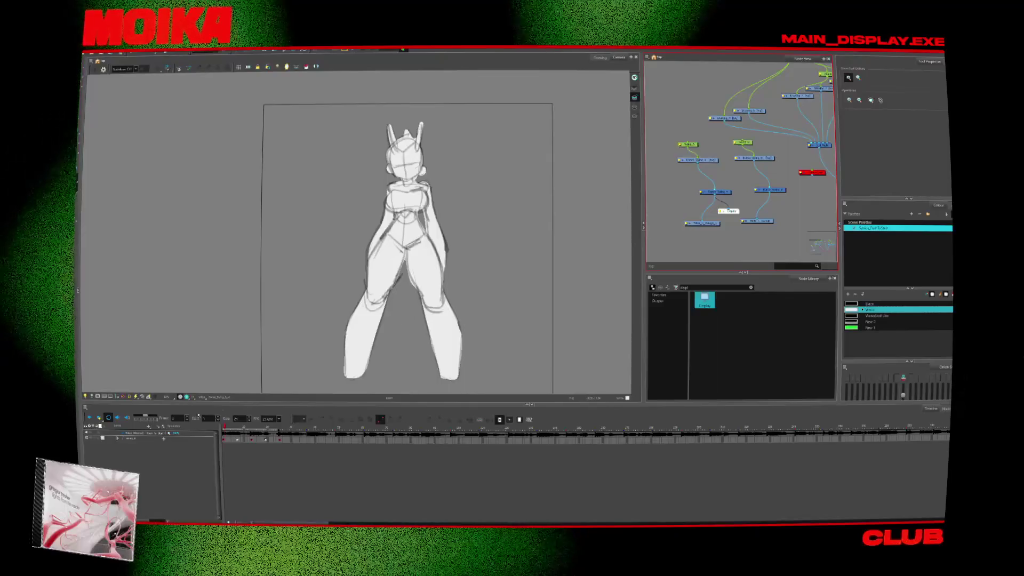
- Expand the layer, select its new child row, and select its cells up to frame 52
{"action": "left_click", "coordinate": [117, 438]}
{"action": "left_click", "coordinate": [138, 444]}
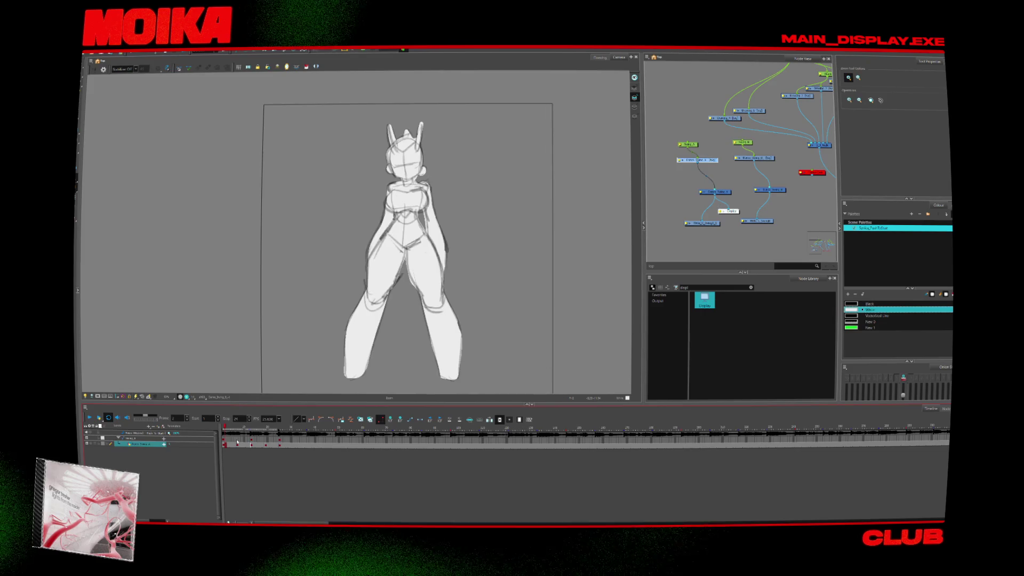
{"action": "left_click_drag", "start_coordinate": [237, 442], "coordinate": [298, 445]}
{"action": "left_click", "coordinate": [233, 428]}
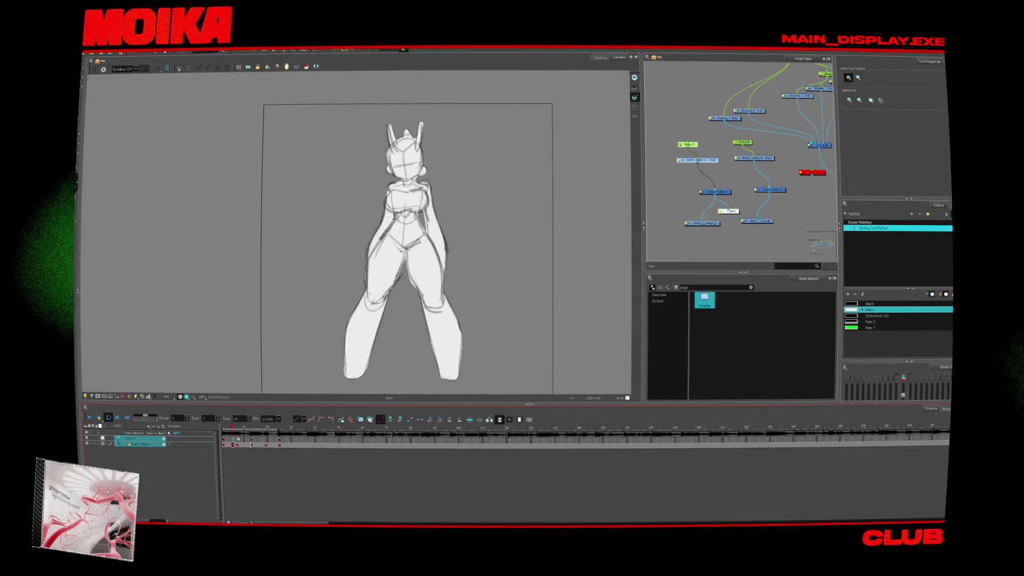
{"action": "left_click_drag", "start_coordinate": [237, 443], "coordinate": [344, 444]}
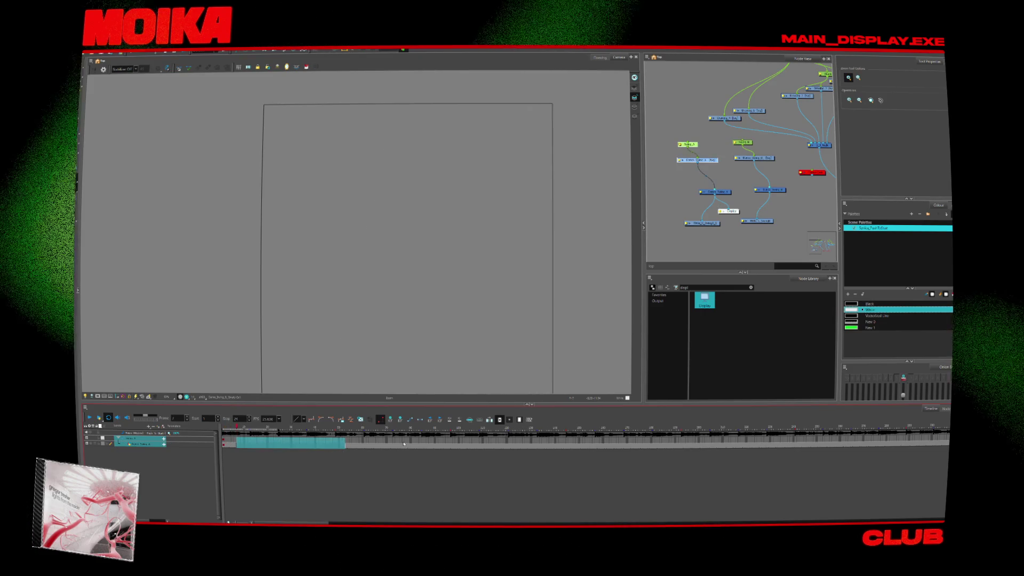
{"action": "left_click", "coordinate": [346, 446]}
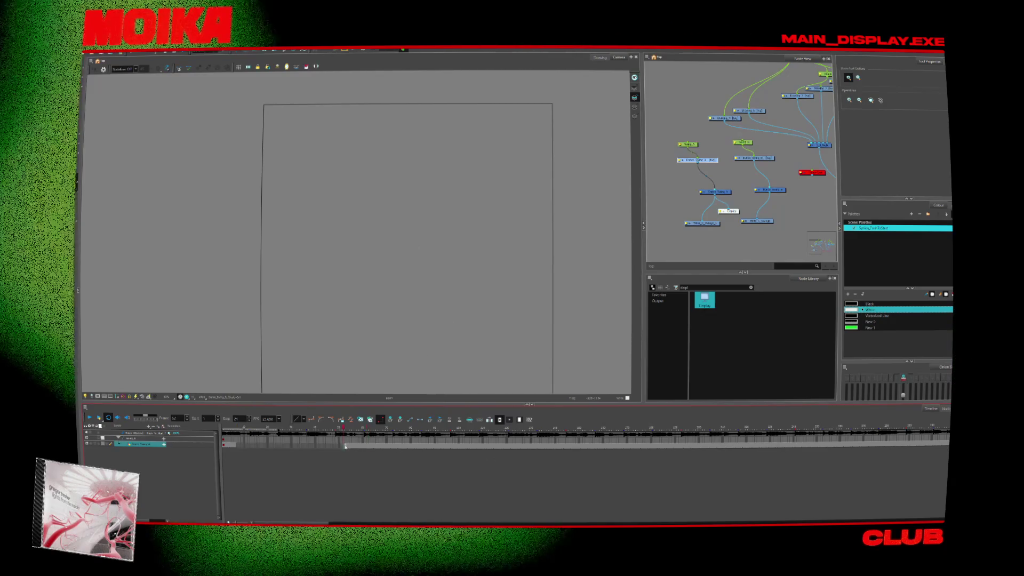
{"action": "left_click", "coordinate": [346, 446]}
- Delete the layer's drawing cells, then undo to restore the drawing
{"action": "right_click", "coordinate": [347, 446]}
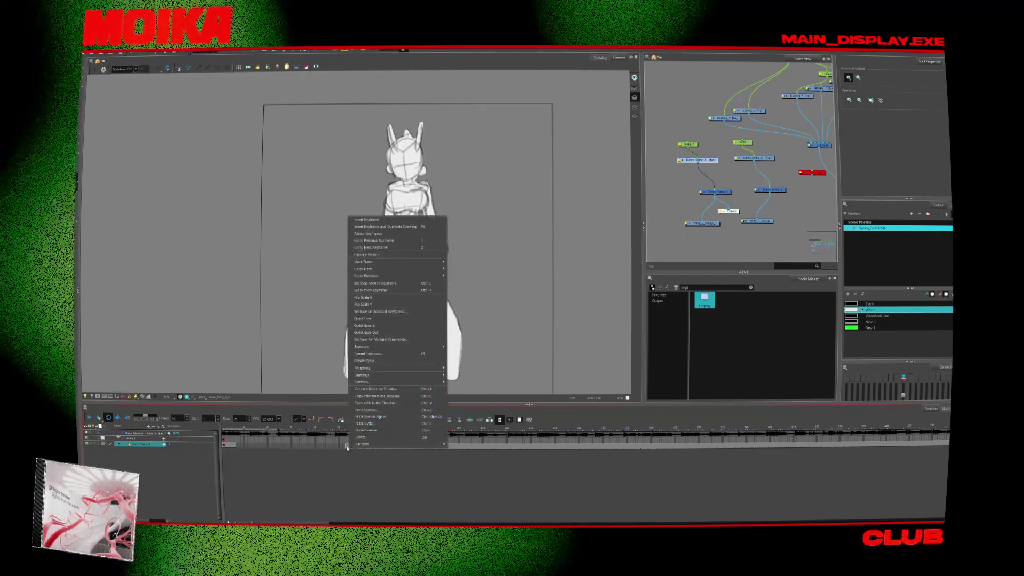
{"action": "left_click", "coordinate": [346, 517]}
{"action": "scroll", "coordinate": [346, 516], "scroll_direction": "down", "scroll_amount": 5}
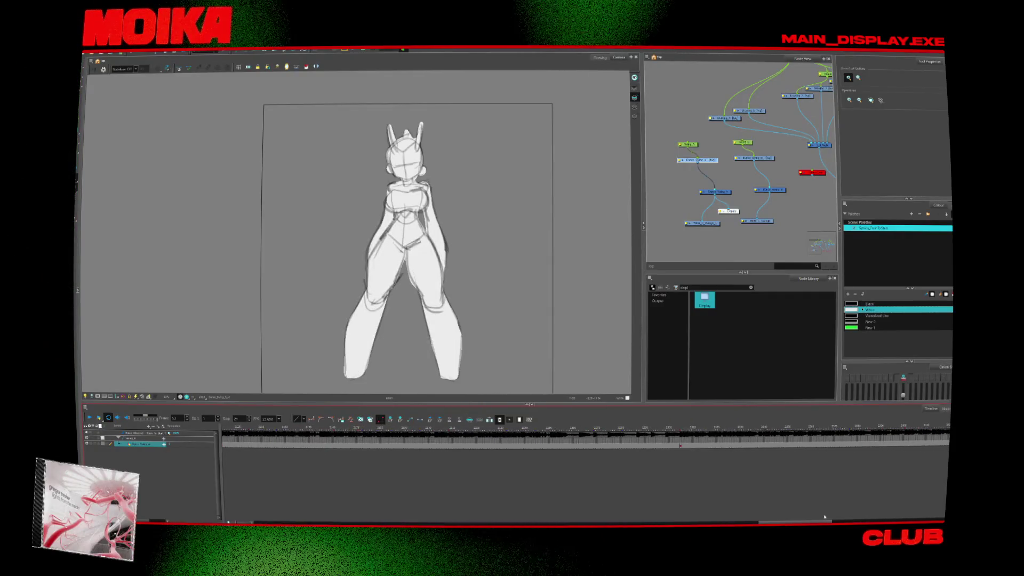
{"action": "left_click", "coordinate": [141, 444]}
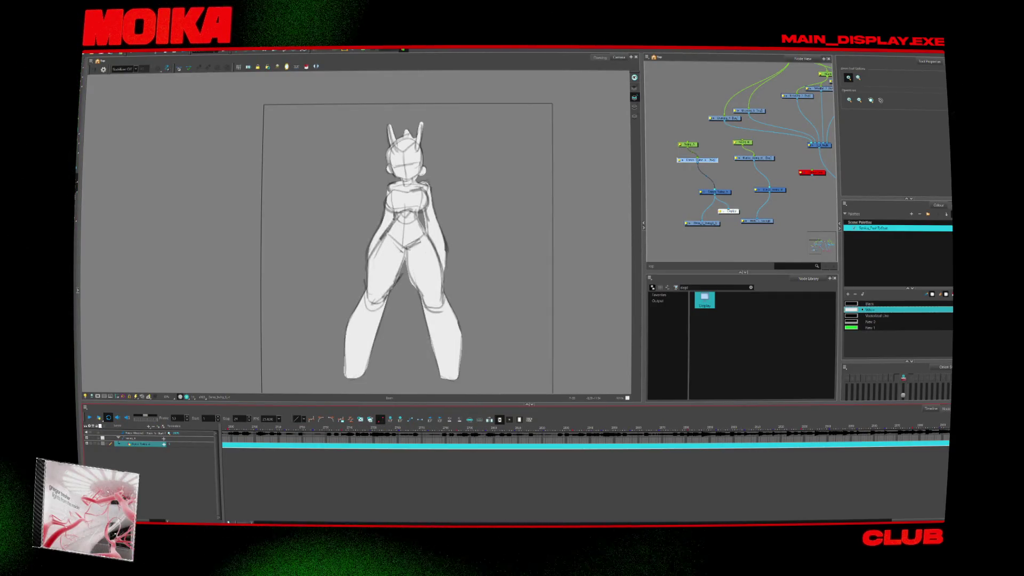
{"action": "key", "text": "Delete"}
{"action": "scroll", "coordinate": [231, 446], "scroll_direction": "up", "scroll_amount": 10}
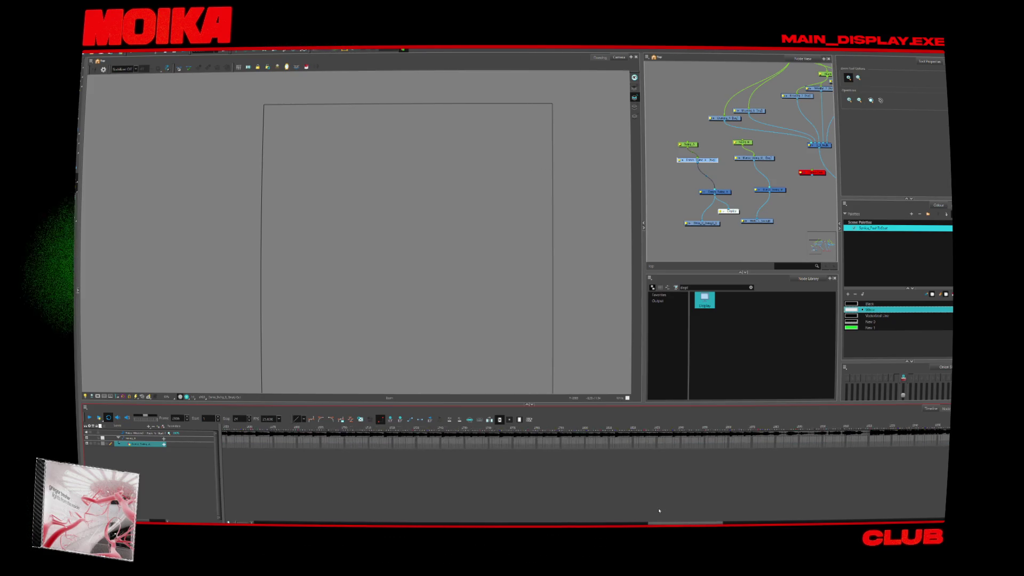
{"action": "key", "text": "ctrl+z"}
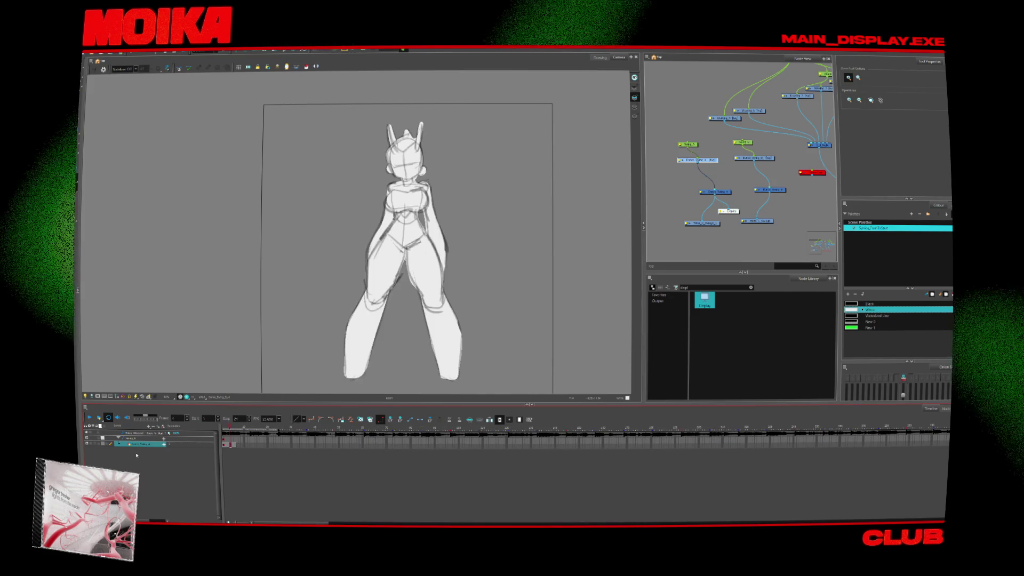
- Clone the drawing layer from its Timeline context menu
{"action": "right_click", "coordinate": [153, 443]}
{"action": "left_click", "coordinate": [180, 454]}
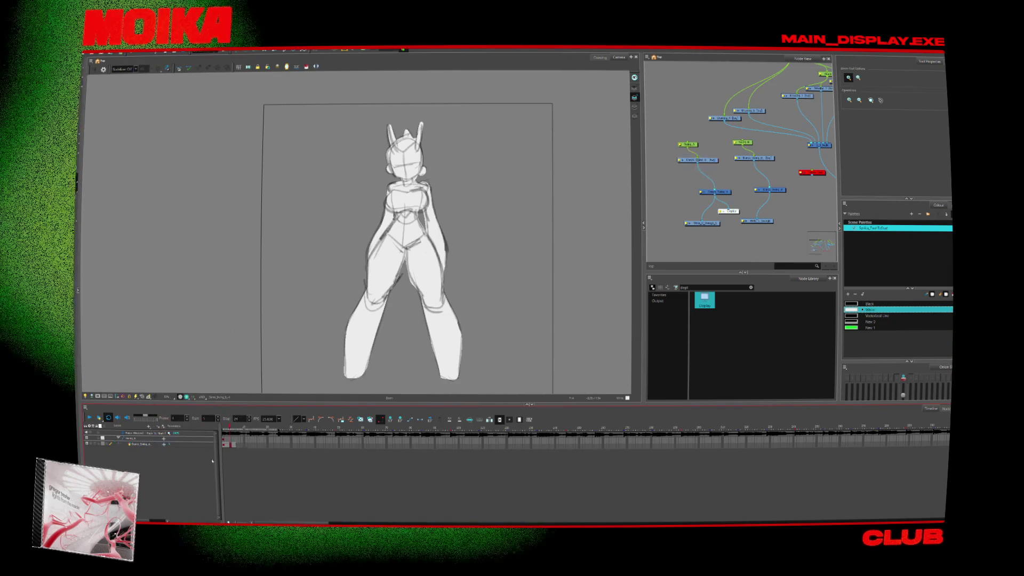
{"action": "left_click", "coordinate": [235, 446]}
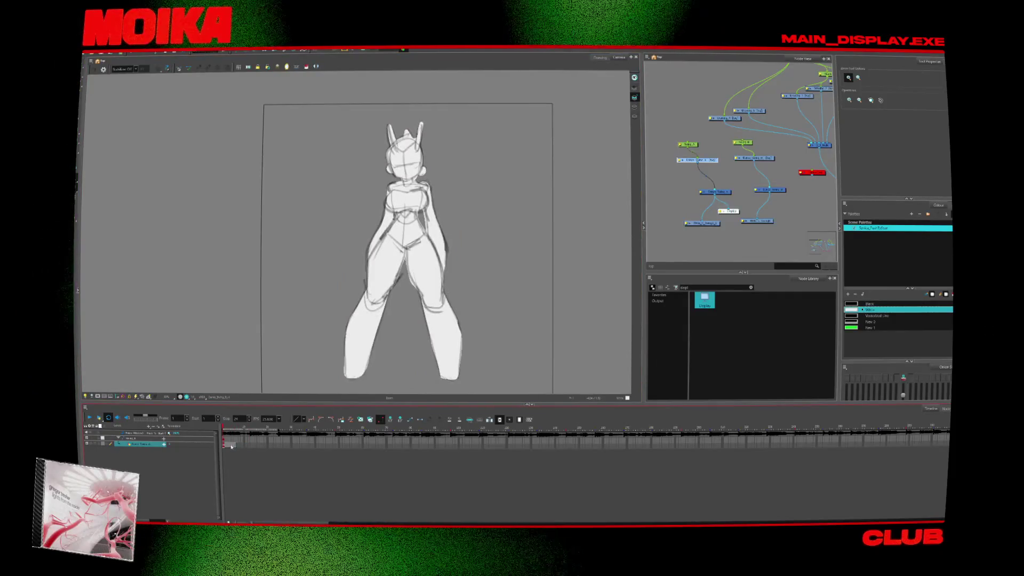
{"action": "right_click", "coordinate": [138, 444]}
{"action": "left_click", "coordinate": [161, 292]}
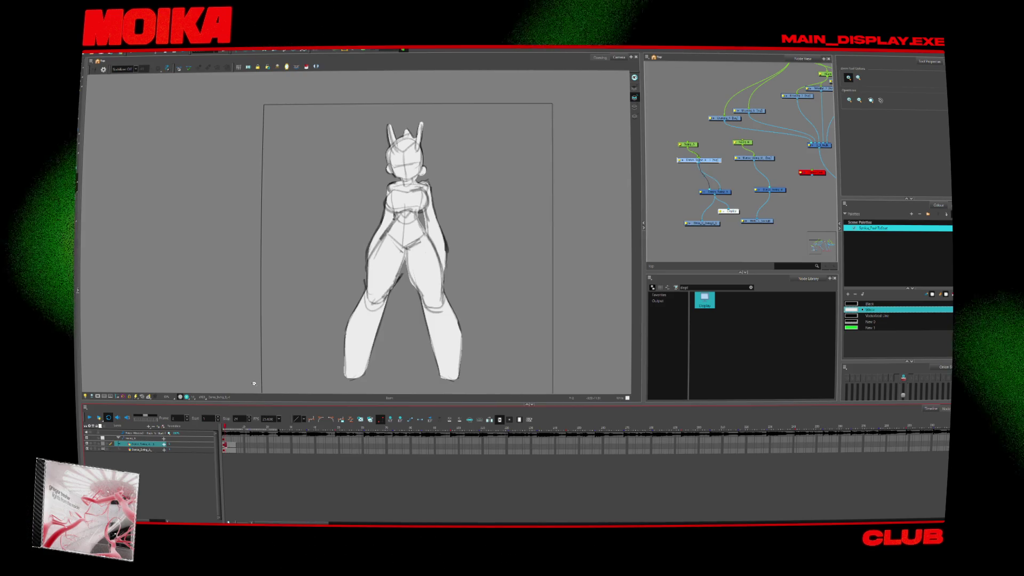
- Lasso the detailed head strokes with the Select tool and delete them
{"action": "scroll", "coordinate": [446, 150], "scroll_direction": "up", "scroll_amount": 2}
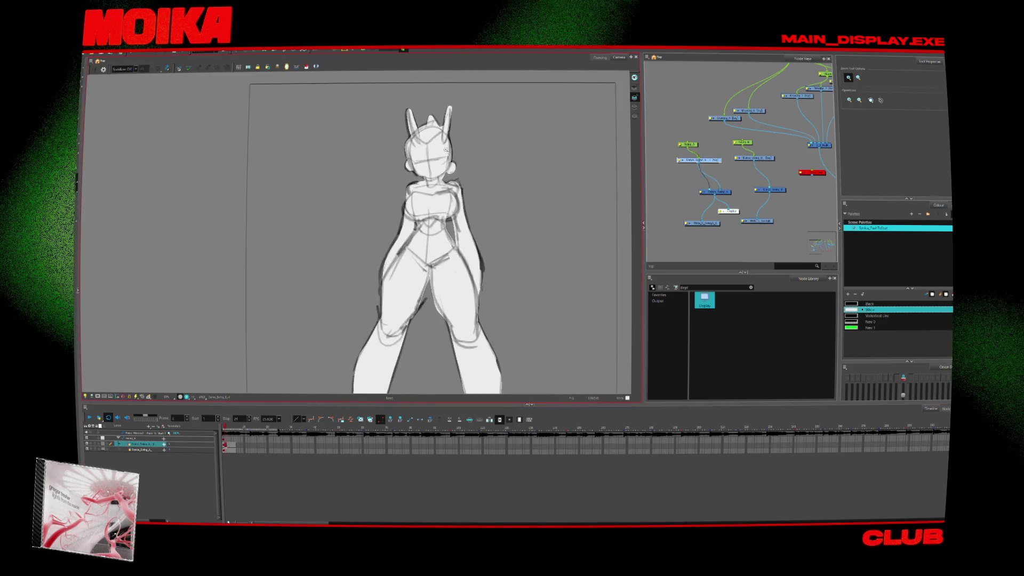
{"action": "key", "text": "alt+s"}
{"action": "left_click", "coordinate": [446, 150]}
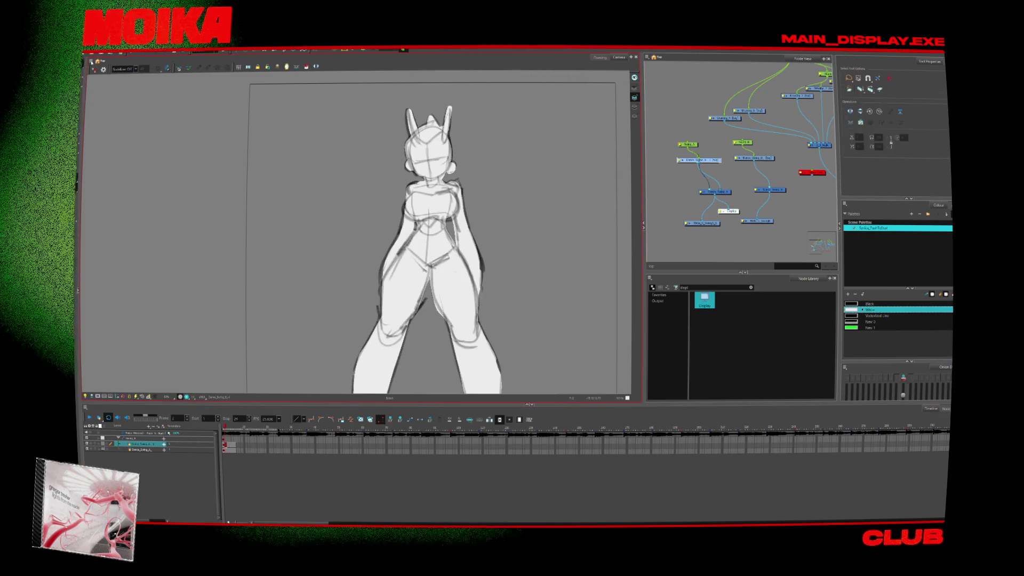
{"action": "left_click_drag", "start_coordinate": [460, 116], "coordinate": [381, 143]}
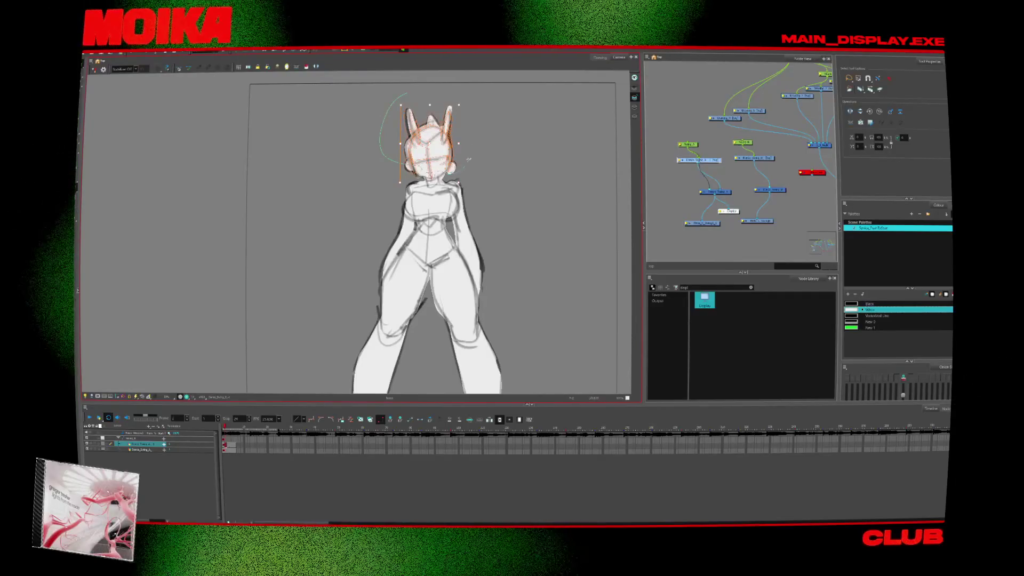
{"action": "key", "text": "Delete"}
- On the third layer, draw and undo a test brush stroke, then select the whole drawing
{"action": "left_click", "coordinate": [225, 449]}
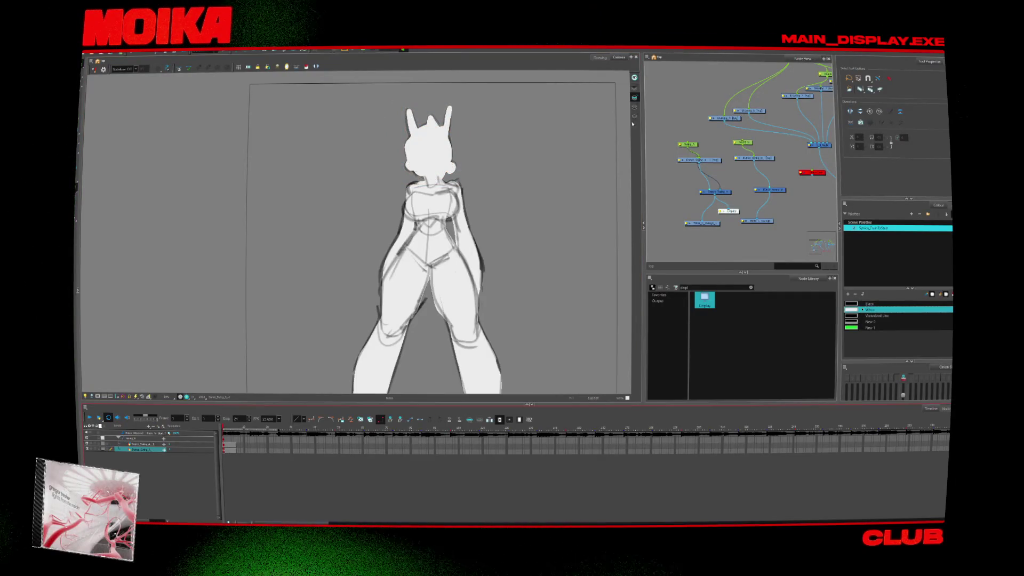
{"action": "key", "text": "alt+b"}
{"action": "left_click_drag", "start_coordinate": [425, 169], "coordinate": [444, 158]}
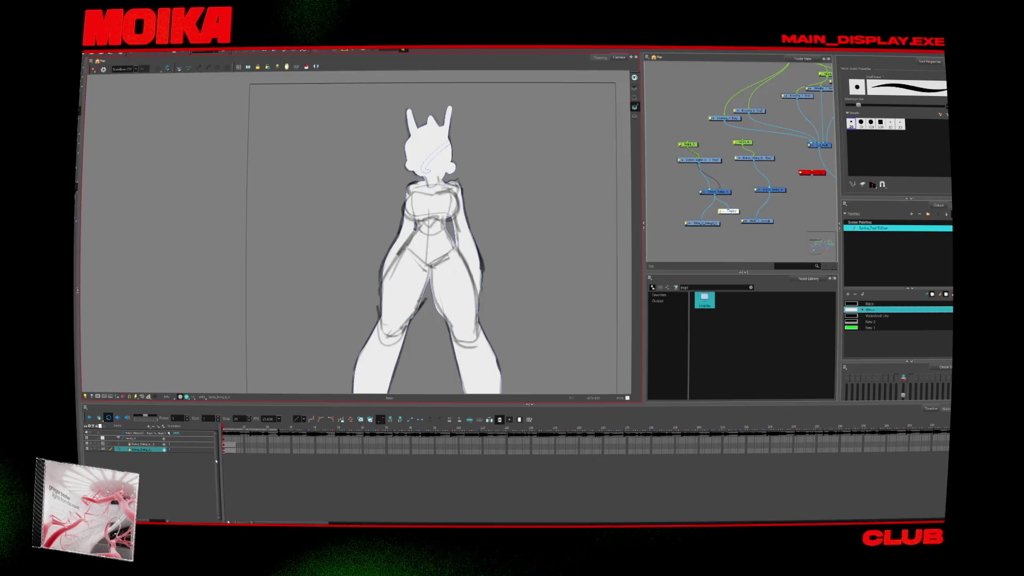
{"action": "key", "text": "ctrl+z"}
{"action": "key", "text": "alt+s"}
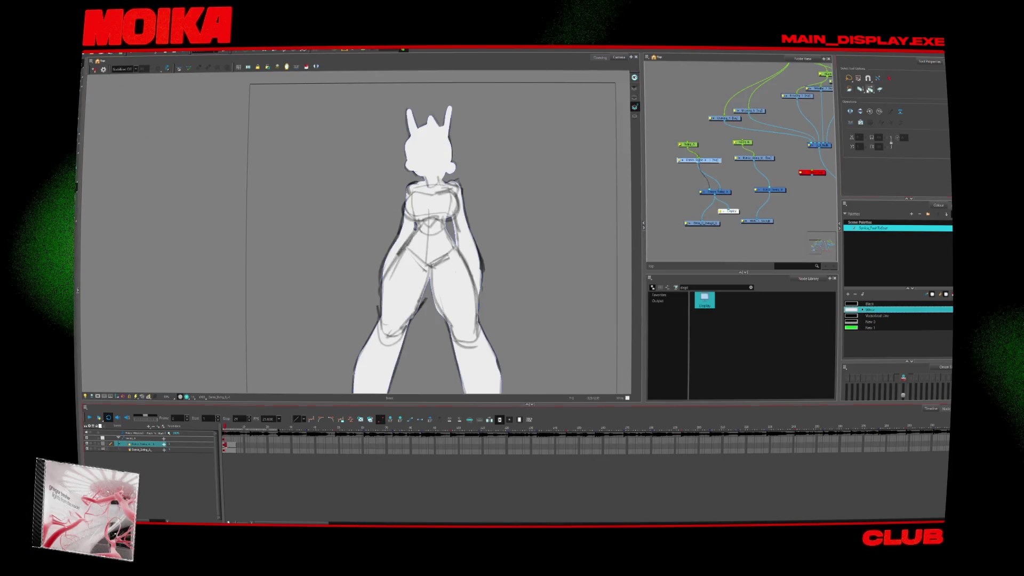
{"action": "key", "text": "ctrl+a"}
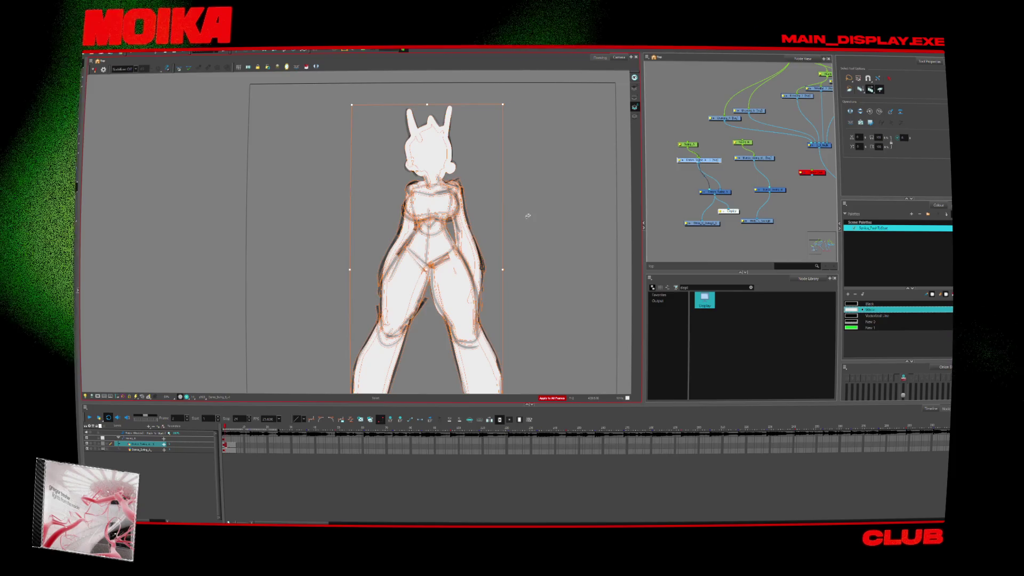
{"action": "key", "text": "period"}
- On the sub-layer, undo the dark face shading and select a chest stroke, then return to the sketch frame
{"action": "left_click", "coordinate": [871, 89]}
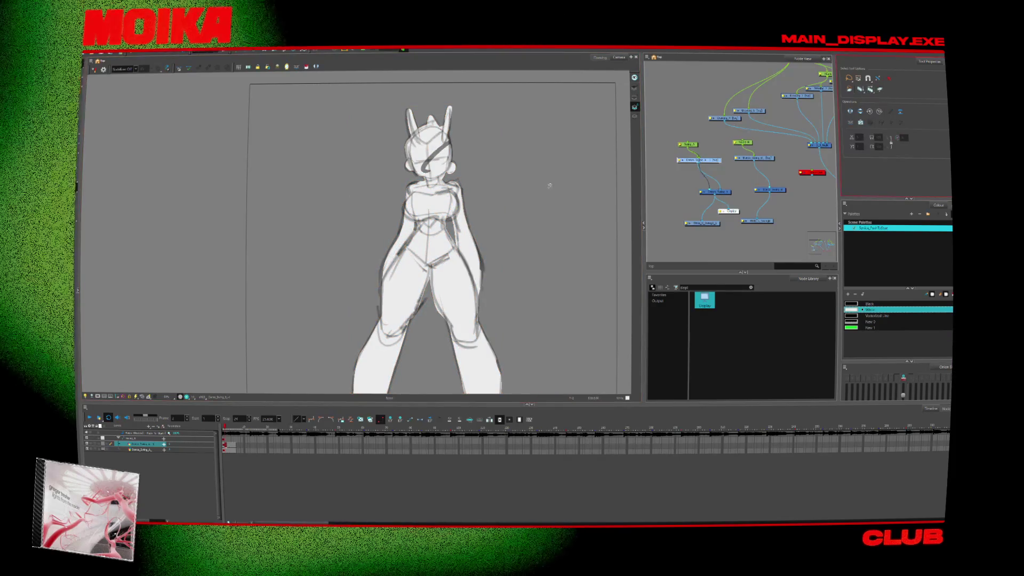
{"action": "left_click", "coordinate": [141, 449]}
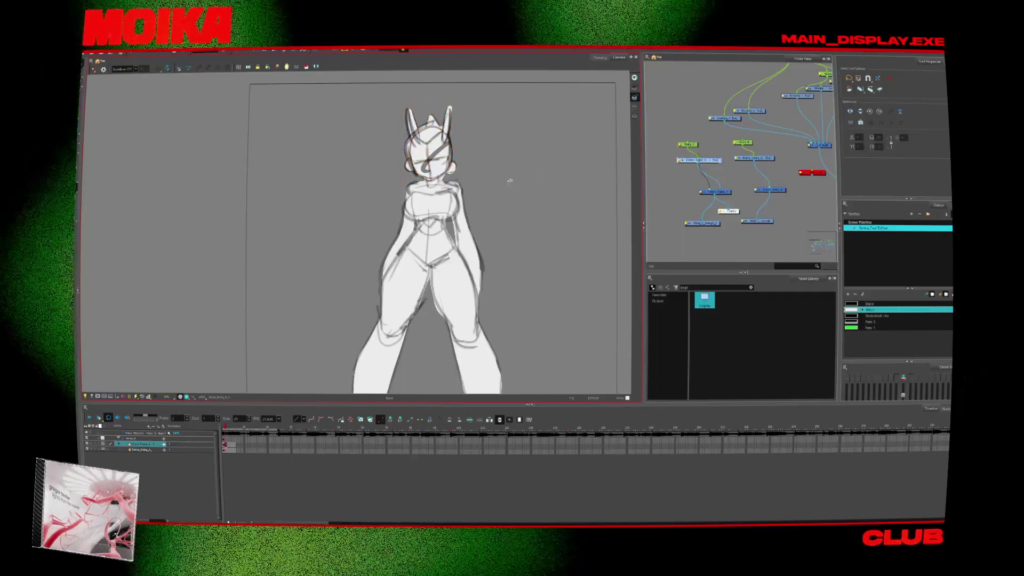
{"action": "key", "text": "alt+b"}
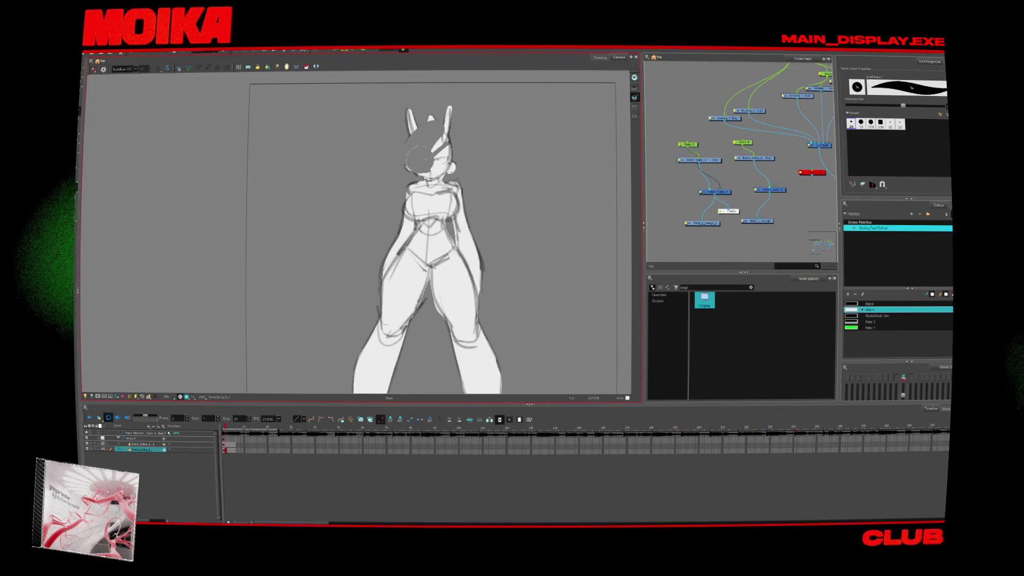
{"action": "key", "text": "ctrl+z"}
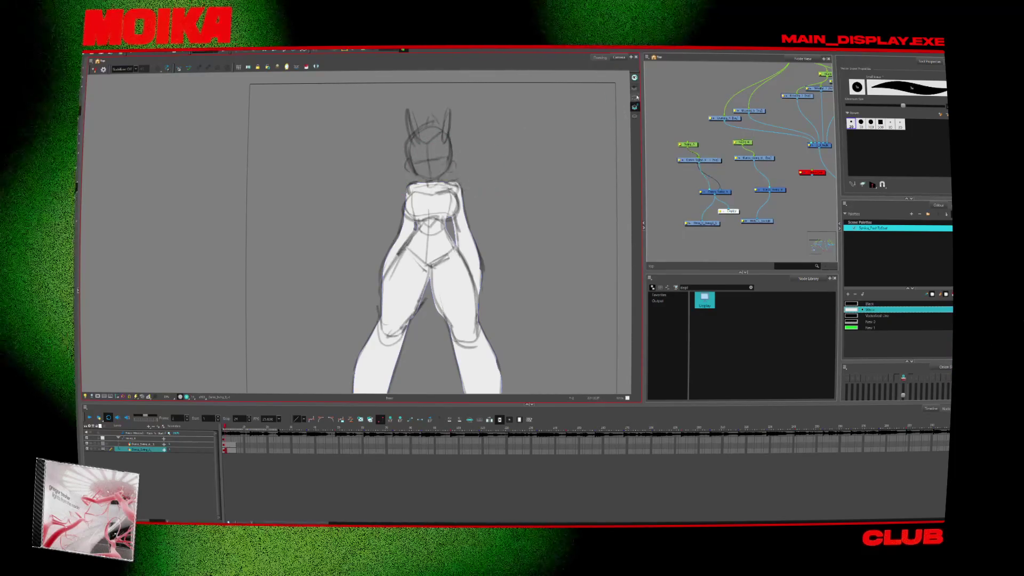
{"action": "key", "text": "alt+s"}
{"action": "left_click", "coordinate": [430, 181]}
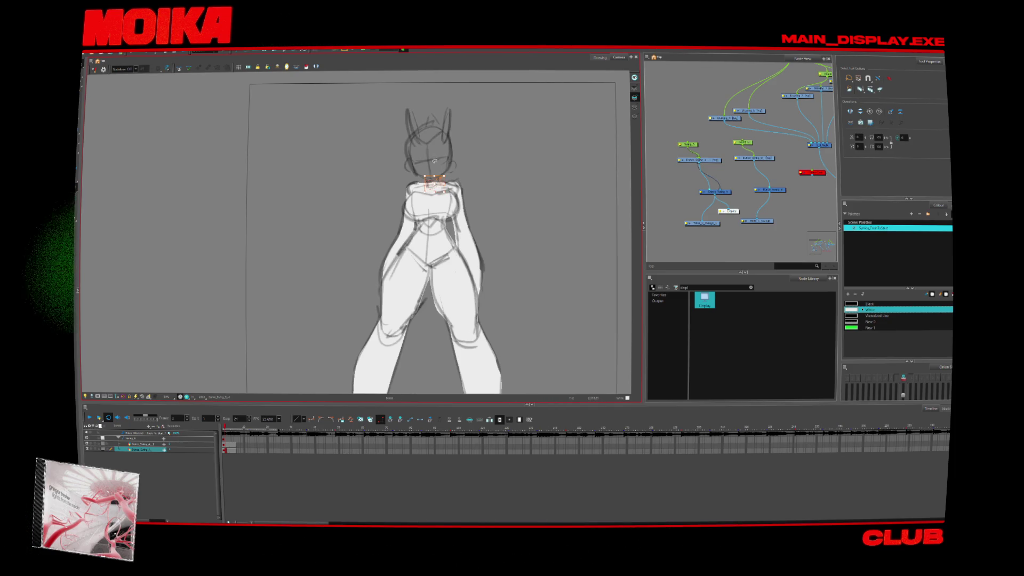
{"action": "left_click", "coordinate": [344, 249]}
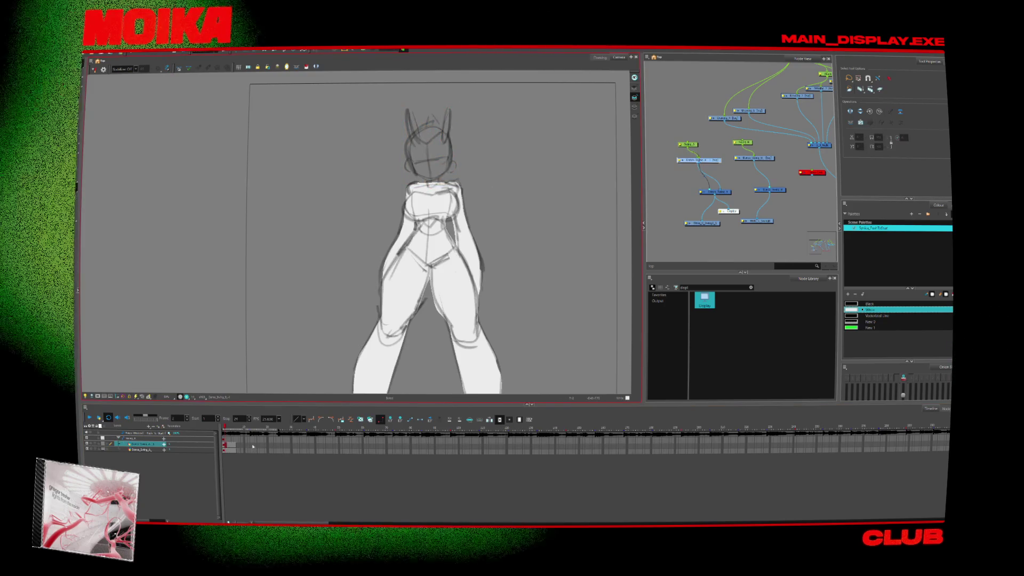
{"action": "left_click", "coordinate": [278, 449]}
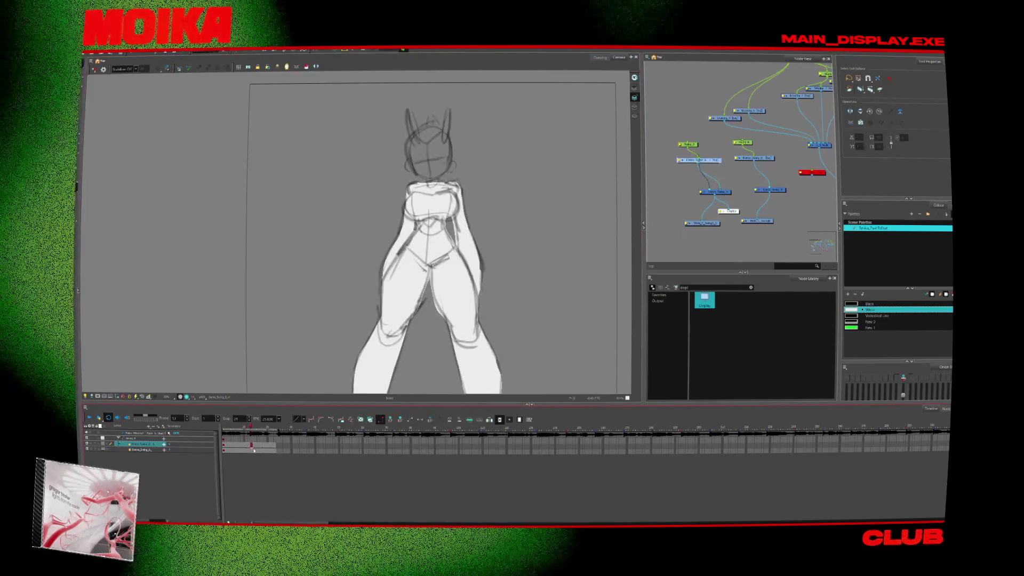
{"action": "left_click", "coordinate": [273, 453]}
{"action": "left_click", "coordinate": [252, 448]}
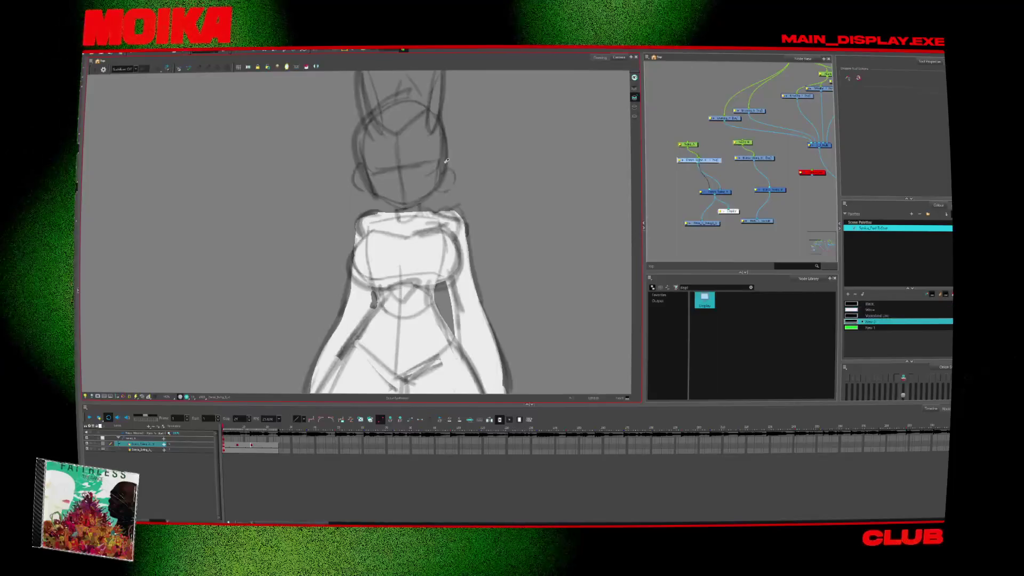
- Draw spiky hair strokes on the head with the Brush, then zoom out to the whole figure
{"action": "key", "text": "alt+b"}
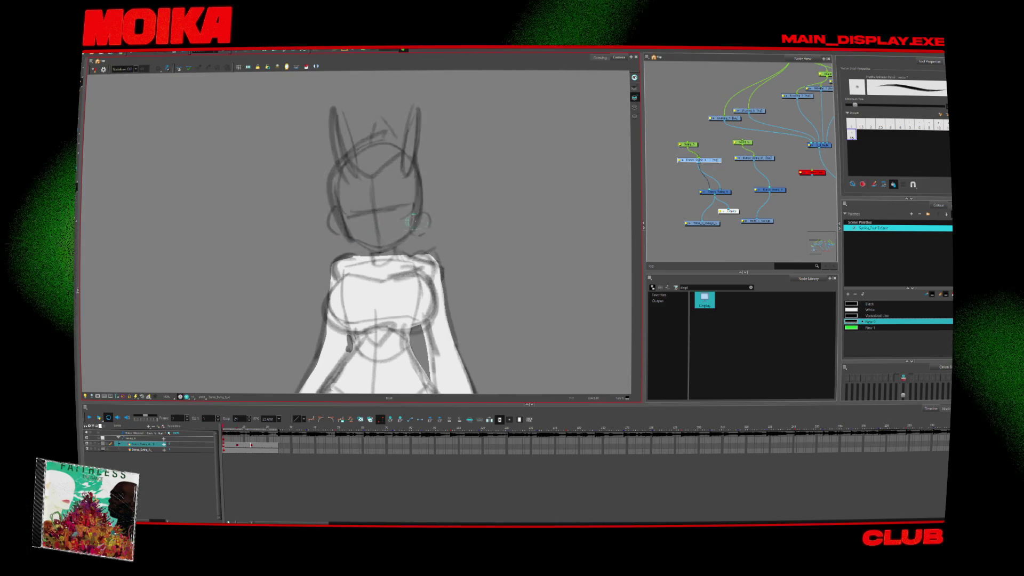
{"action": "left_click_drag", "start_coordinate": [436, 209], "coordinate": [426, 228]}
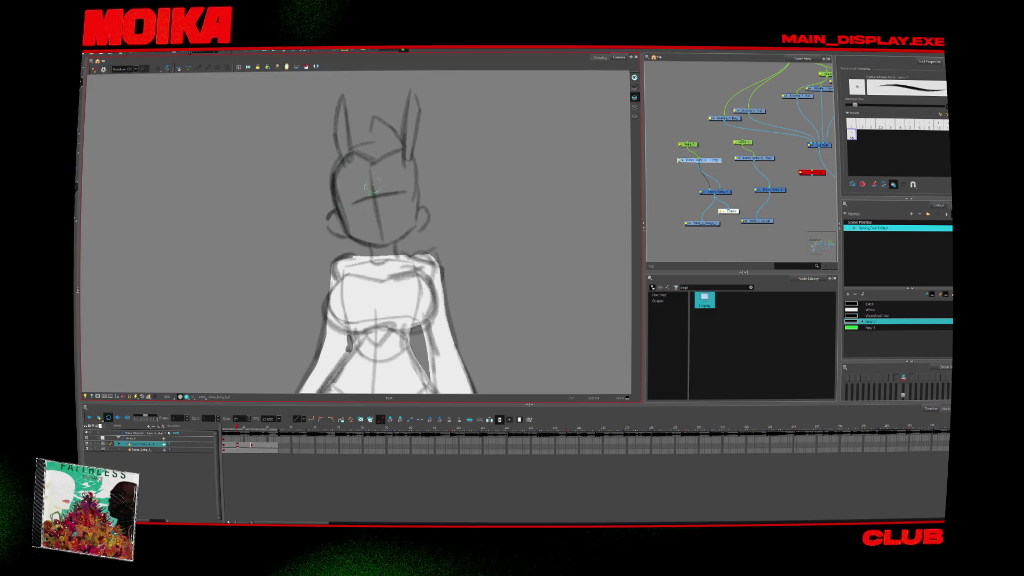
{"action": "key", "text": "alt+s"}
{"action": "left_click", "coordinate": [378, 121]}
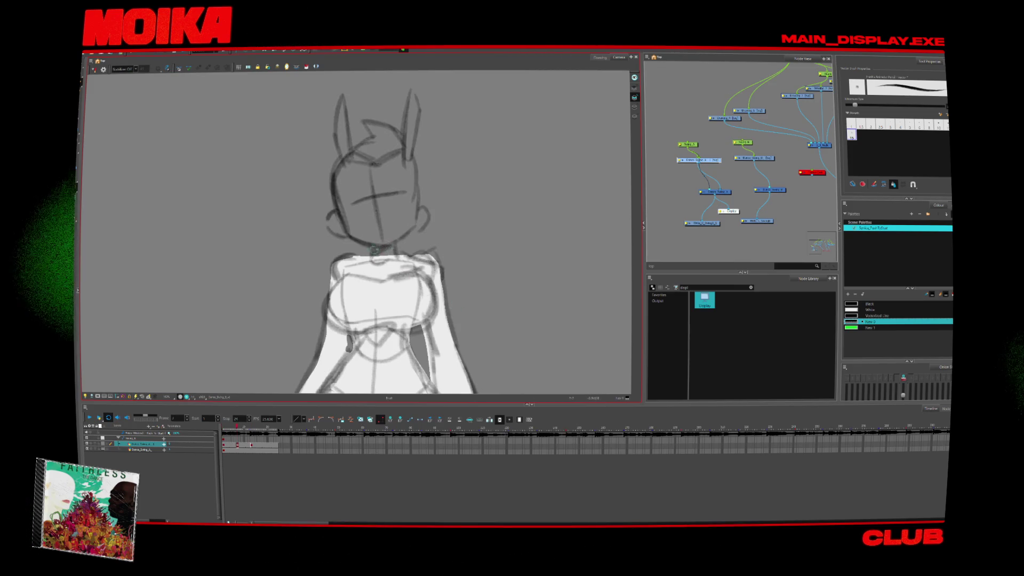
{"action": "key", "text": "alt+b"}
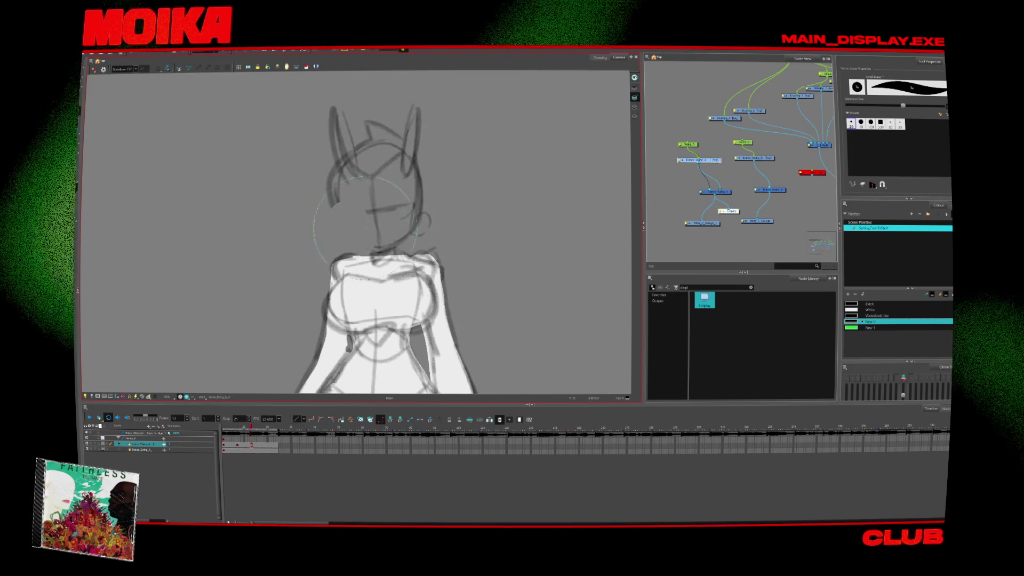
{"action": "key", "text": "alt+/"}
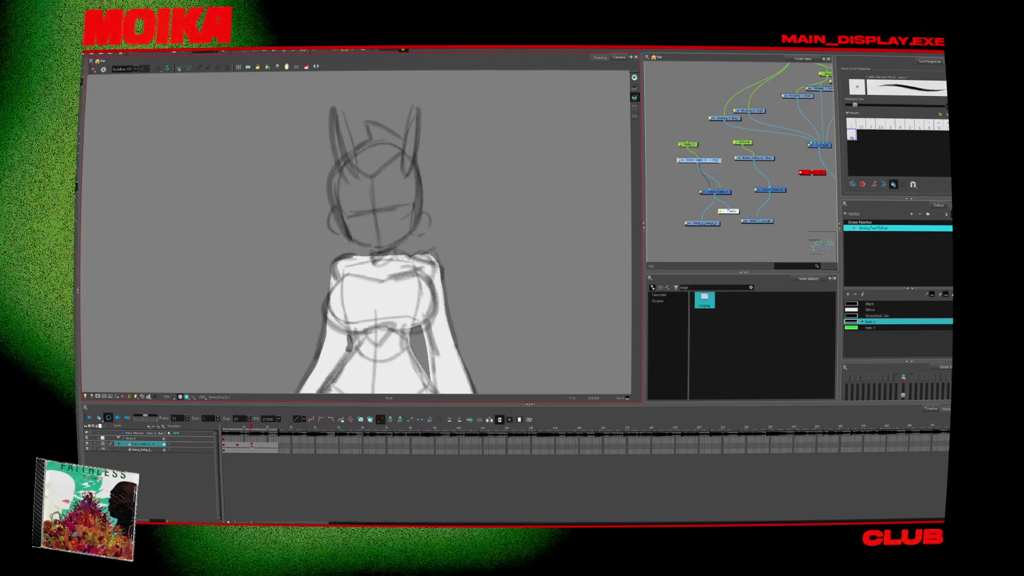
{"action": "key", "text": "alt+z"}
{"action": "scroll", "coordinate": [416, 186], "scroll_direction": "down", "scroll_amount": 3}
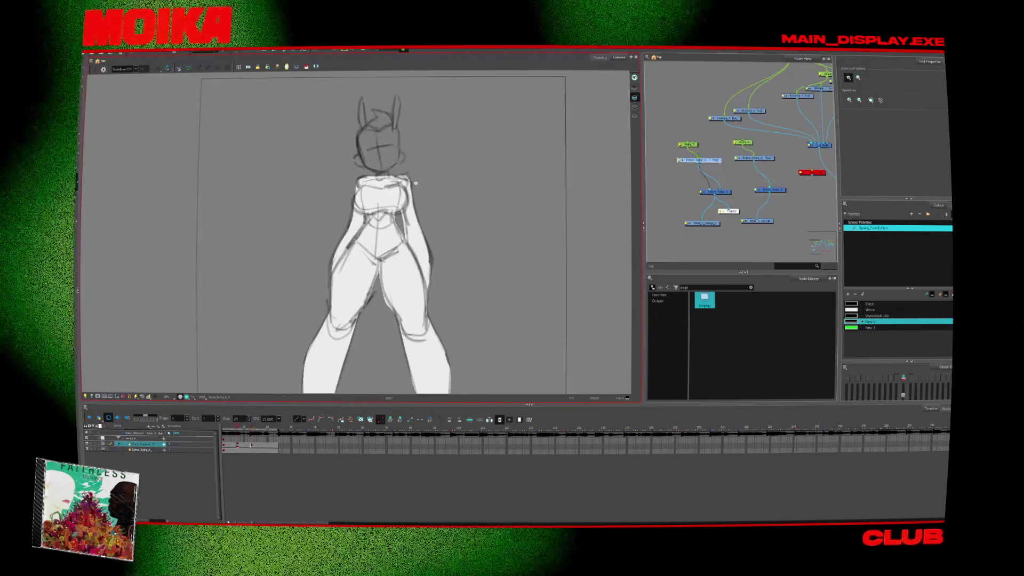
- Add a stroke along the right side of the hair, then check the head stroke on the next drawing
{"action": "scroll", "coordinate": [414, 176], "scroll_direction": "up", "scroll_amount": 3}
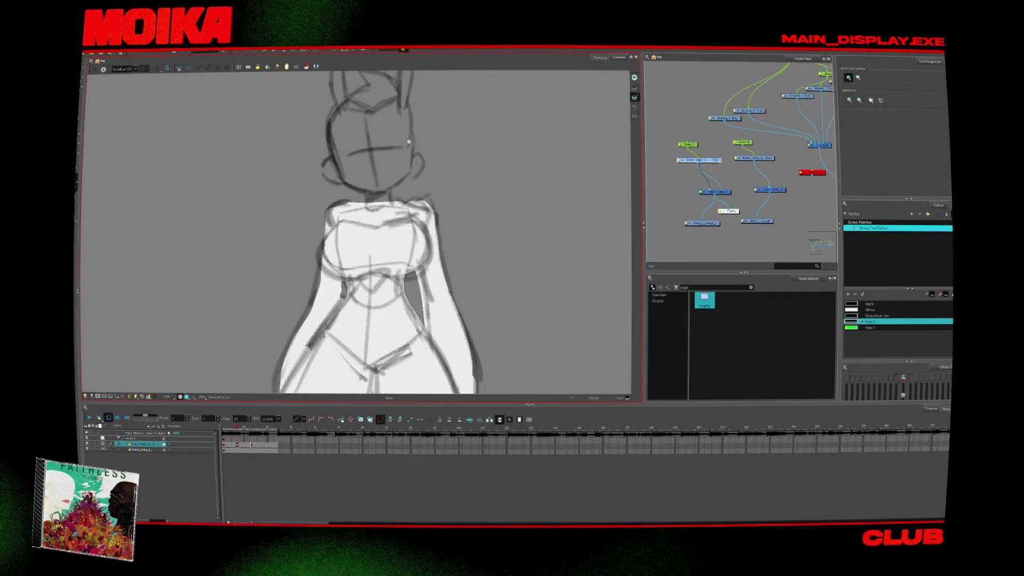
{"action": "key", "text": "alt+/"}
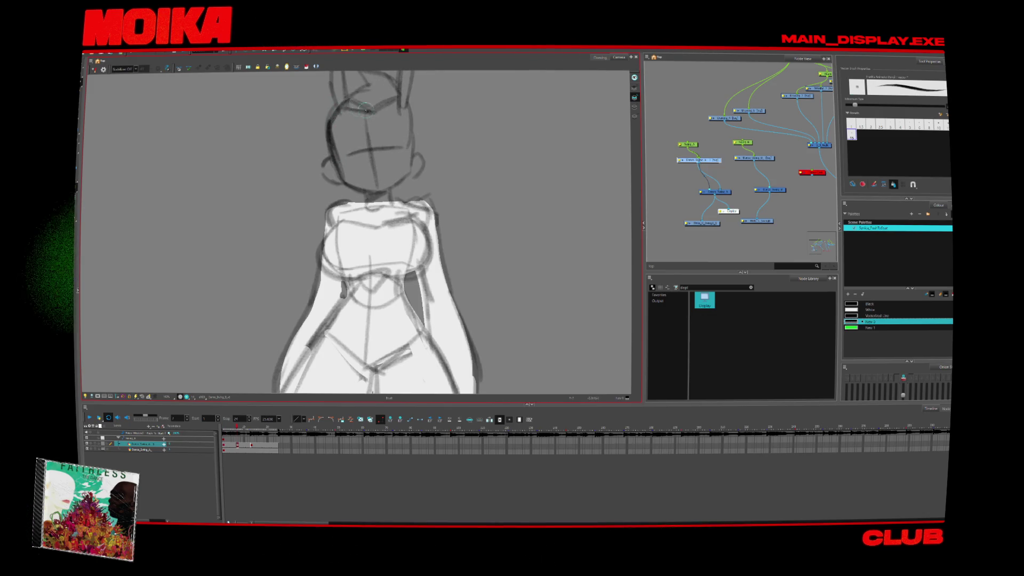
{"action": "left_click_drag", "start_coordinate": [398, 72], "coordinate": [405, 112]}
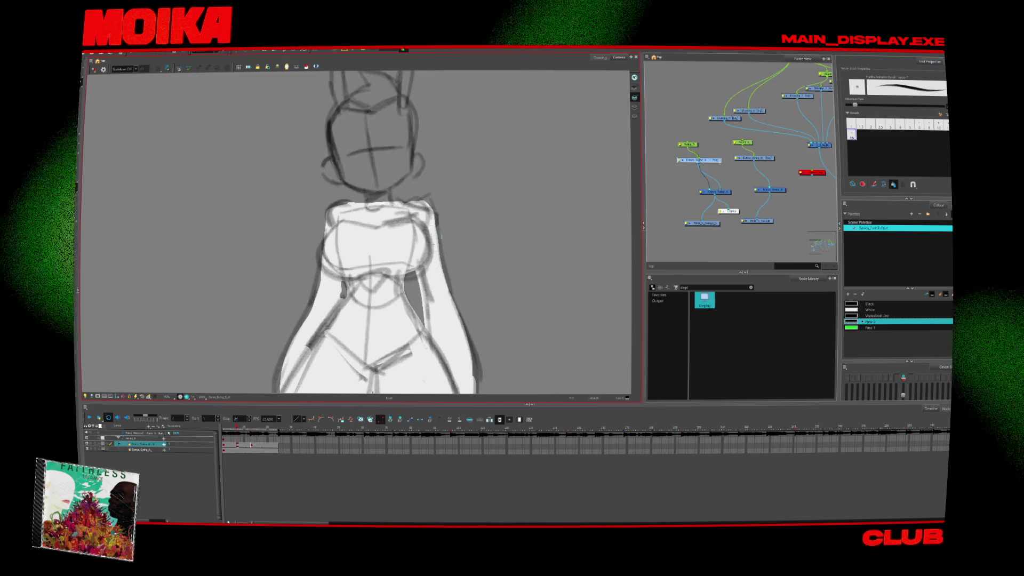
{"action": "scroll", "coordinate": [423, 260], "scroll_direction": "up", "scroll_amount": 2}
{"action": "key", "text": "alt+s"}
{"action": "left_click", "coordinate": [369, 235]}
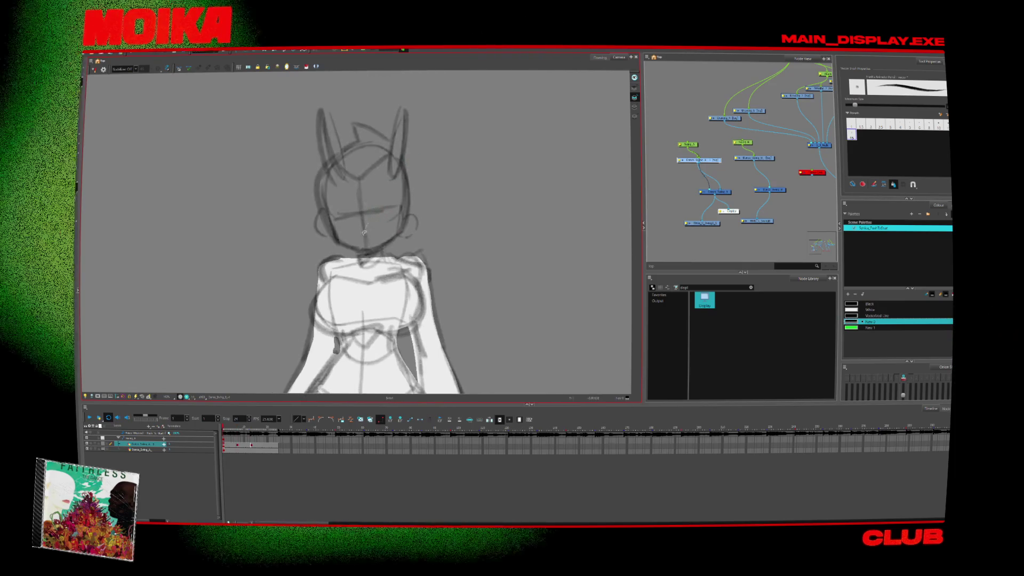
{"action": "key", "text": "period"}
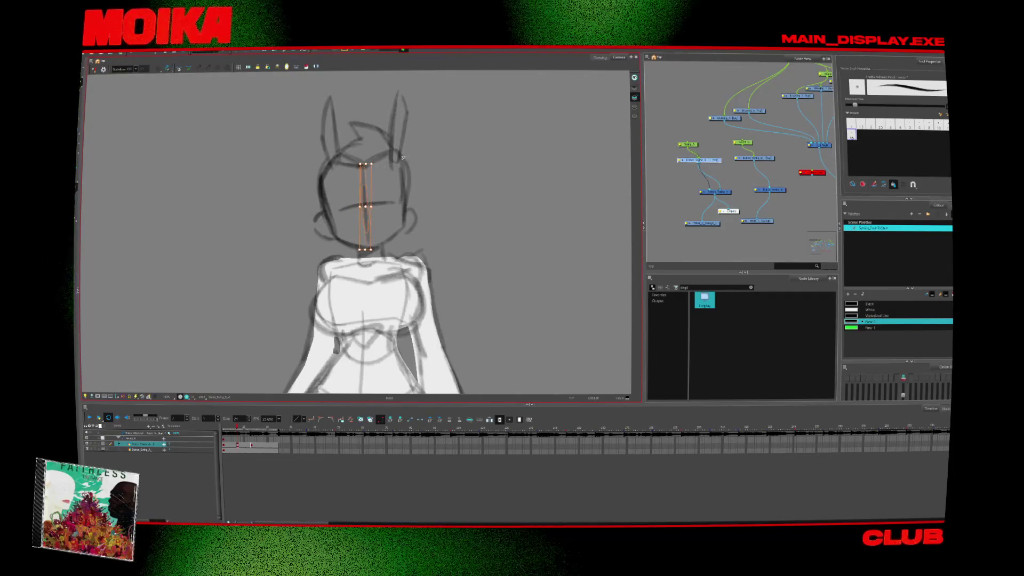
{"action": "key", "text": "alt+b"}
{"action": "key", "text": "Return"}
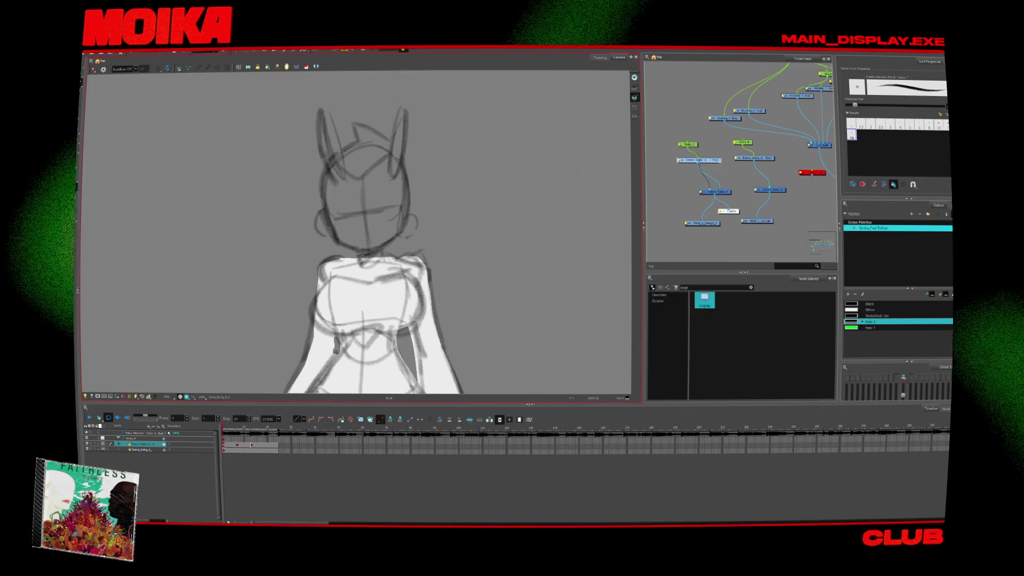
- With White and a thinner brush, ink the left cheek line and left ear outline
{"action": "left_click", "coordinate": [874, 309]}
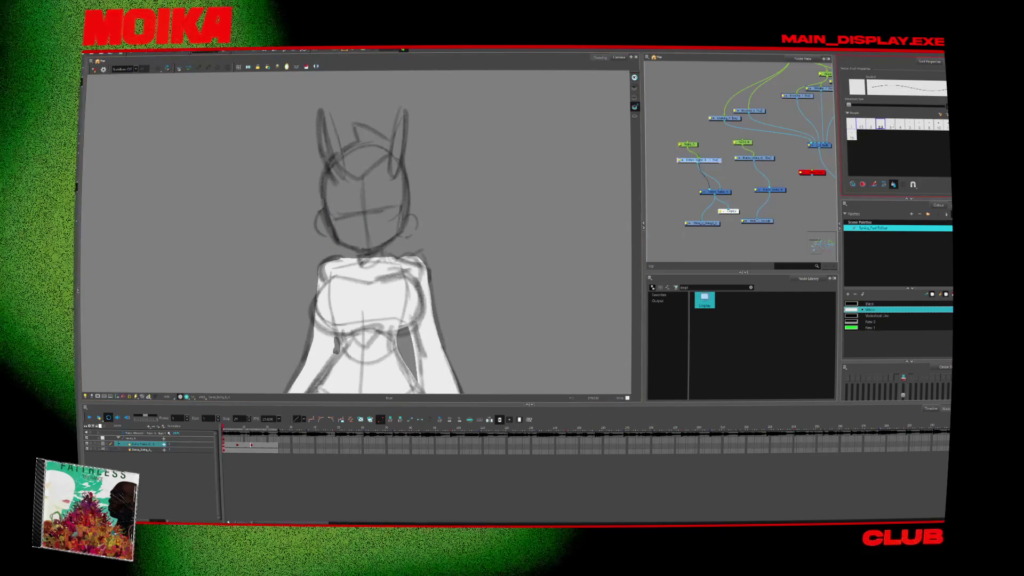
{"action": "left_click", "coordinate": [900, 124]}
{"action": "left_click_drag", "start_coordinate": [325, 189], "coordinate": [338, 241]}
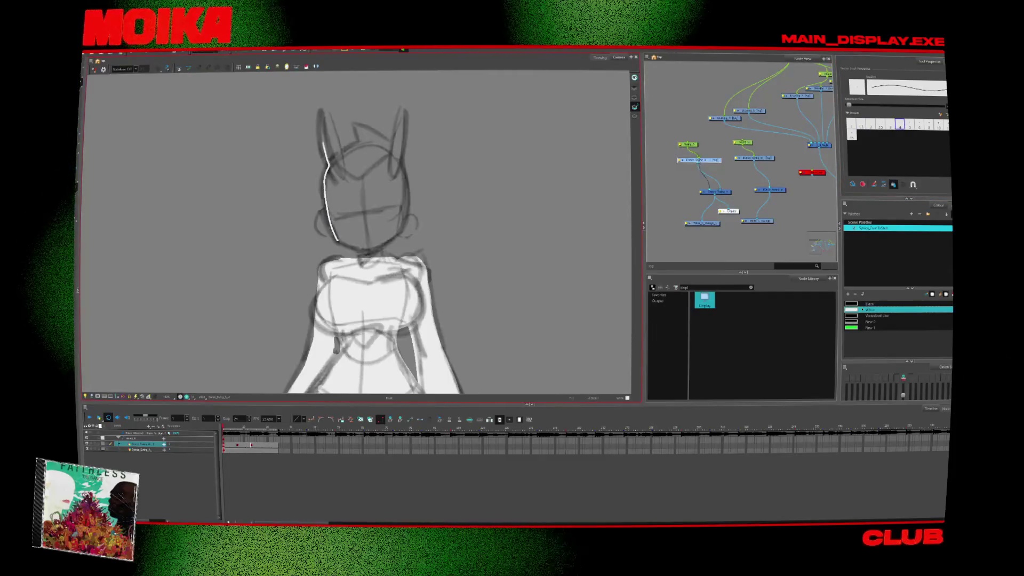
{"action": "left_click_drag", "start_coordinate": [323, 162], "coordinate": [337, 160]}
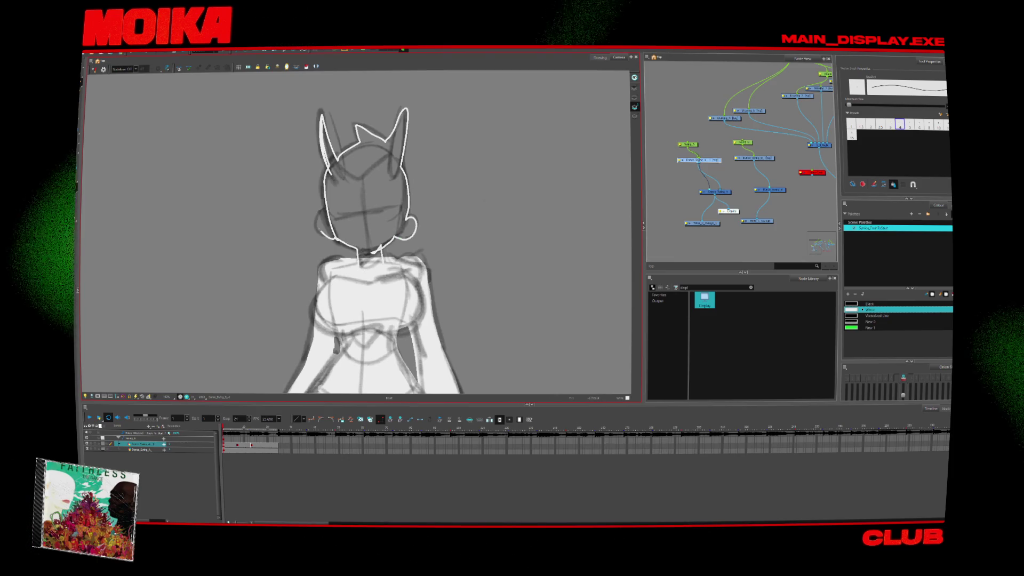
- On the next drawing, ink the cheek, neck, hair, right ear and head outline, then fill with Paint
{"action": "key", "text": "g"}
{"action": "mouse_move", "coordinate": [323, 214]}
{"action": "left_mouse_down"}
{"action": "mouse_move", "coordinate": [319, 232]}
{"action": "mouse_move", "coordinate": [341, 237]}
{"action": "mouse_move", "coordinate": [359, 262]}
{"action": "left_mouse_up"}
{"action": "left_click_drag", "start_coordinate": [405, 233], "coordinate": [380, 259]}
{"action": "left_click_drag", "start_coordinate": [356, 127], "coordinate": [392, 143]}
{"action": "left_click_drag", "start_coordinate": [399, 96], "coordinate": [408, 203]}
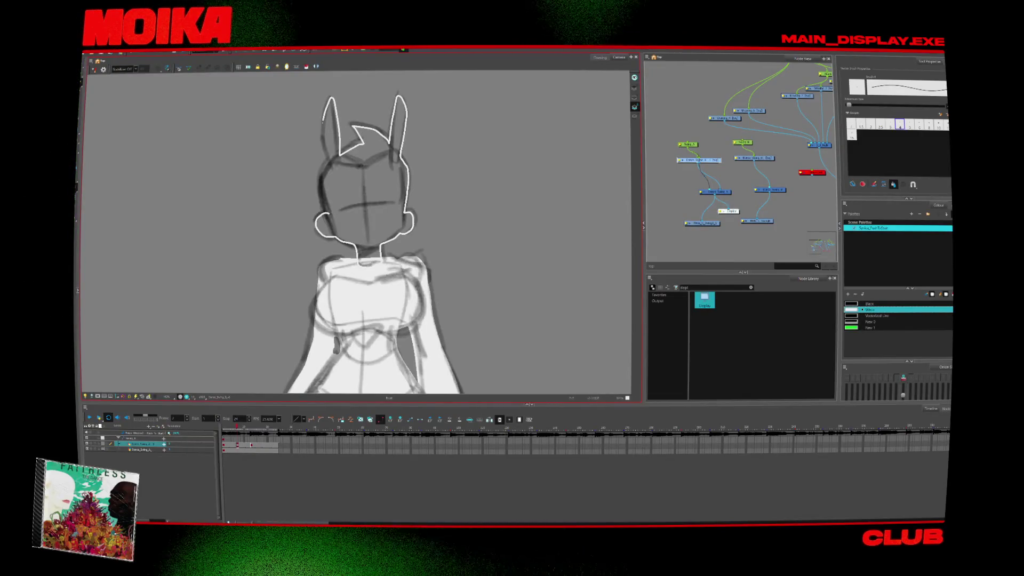
{"action": "key", "text": "alt+i"}
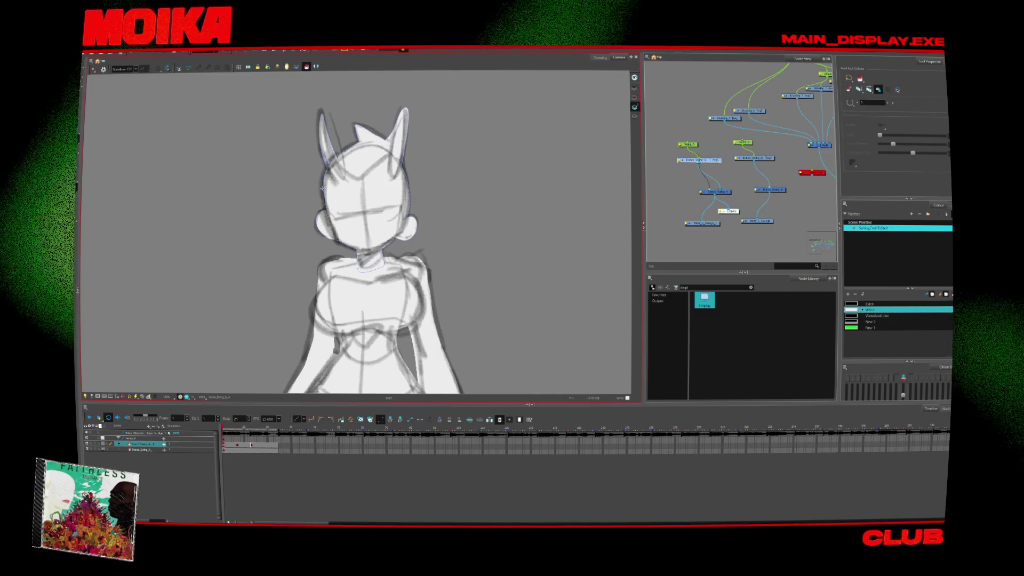
{"action": "key", "text": "alt+b"}
{"action": "key", "text": "alt+z"}
{"action": "scroll", "coordinate": [423, 200], "scroll_direction": "down", "scroll_amount": 3}
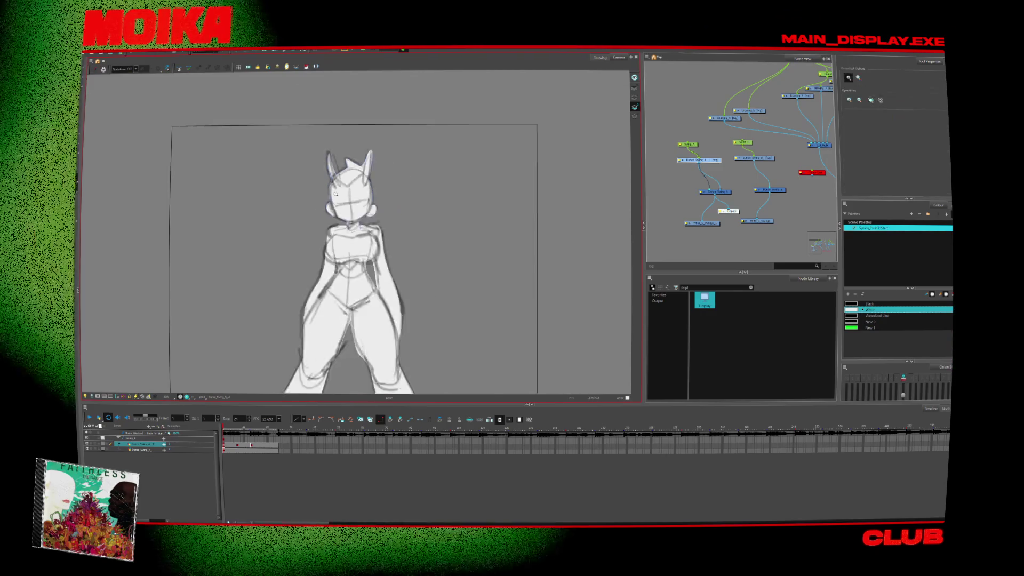
{"action": "left_click", "coordinate": [89, 417]}
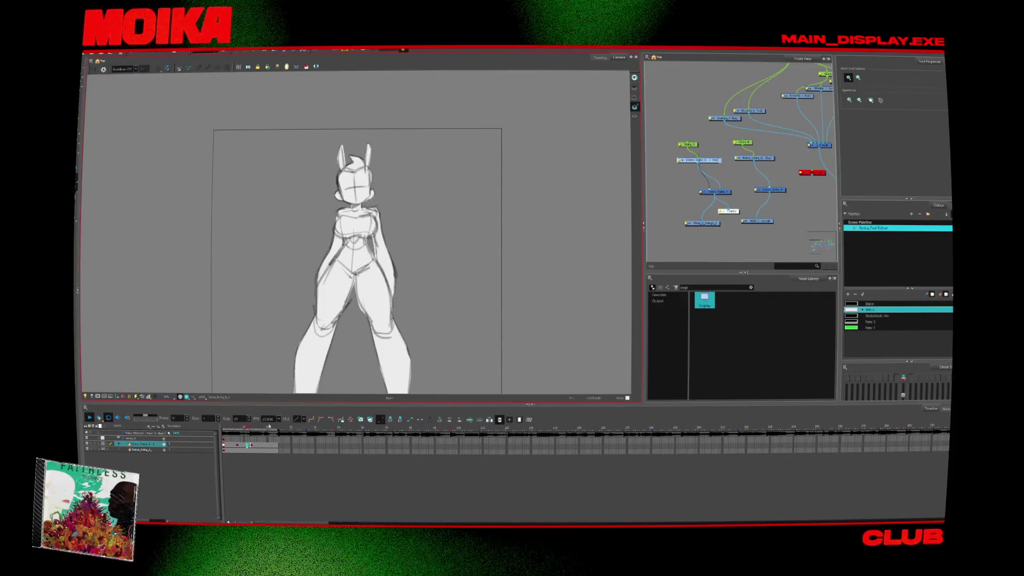
{"action": "left_click", "coordinate": [340, 155]}
{"action": "key", "text": "alt+b"}
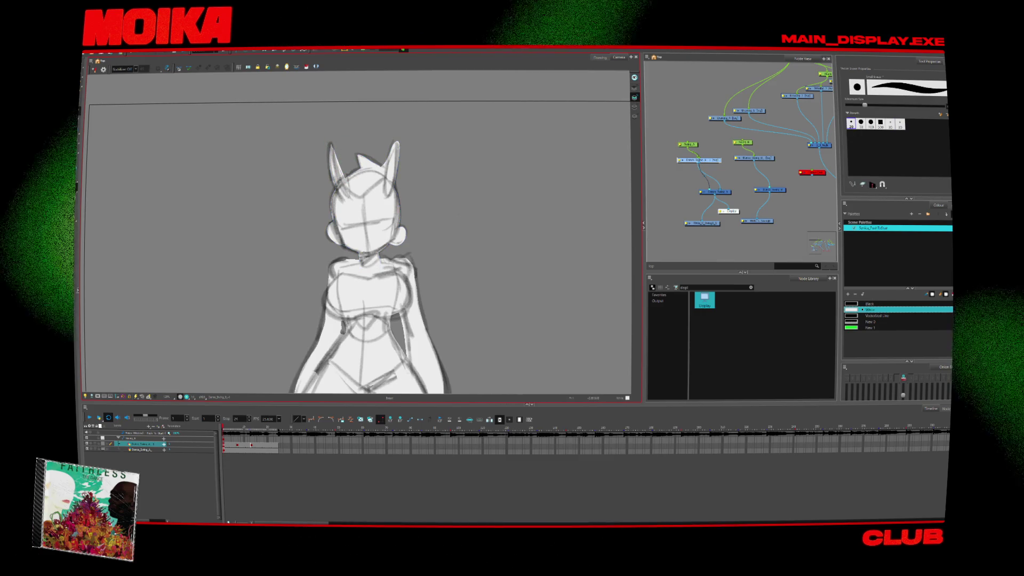
{"action": "key", "text": "2"}
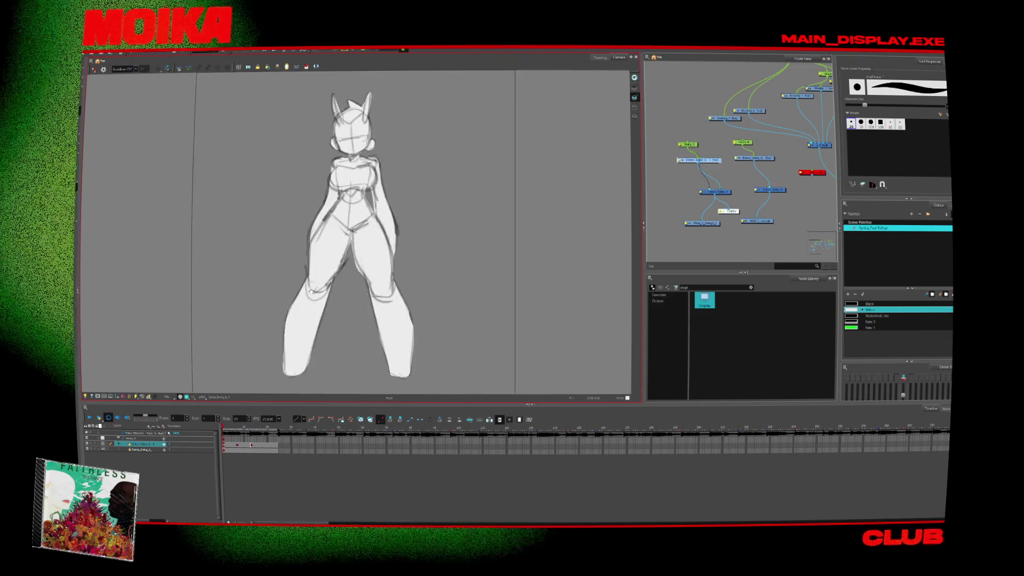
{"action": "key", "text": "2"}
{"action": "key", "text": "alt+z"}
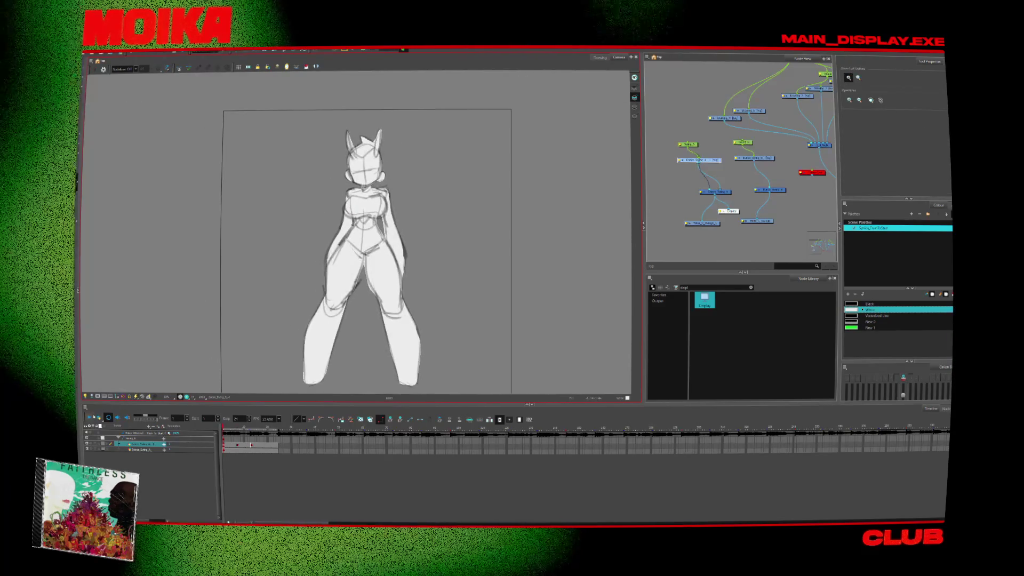
{"action": "left_click", "coordinate": [89, 418]}
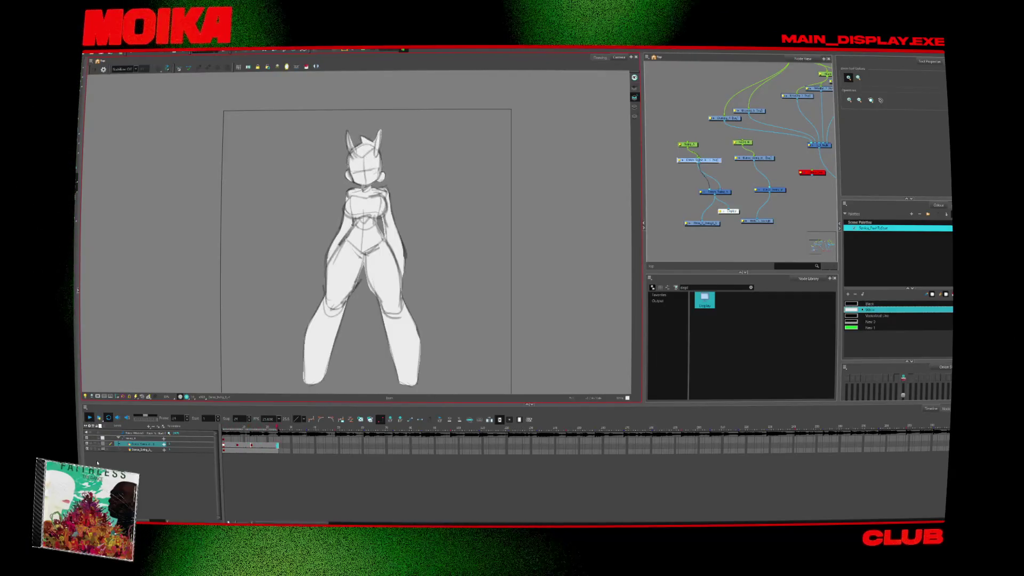
{"action": "left_click", "coordinate": [233, 447]}
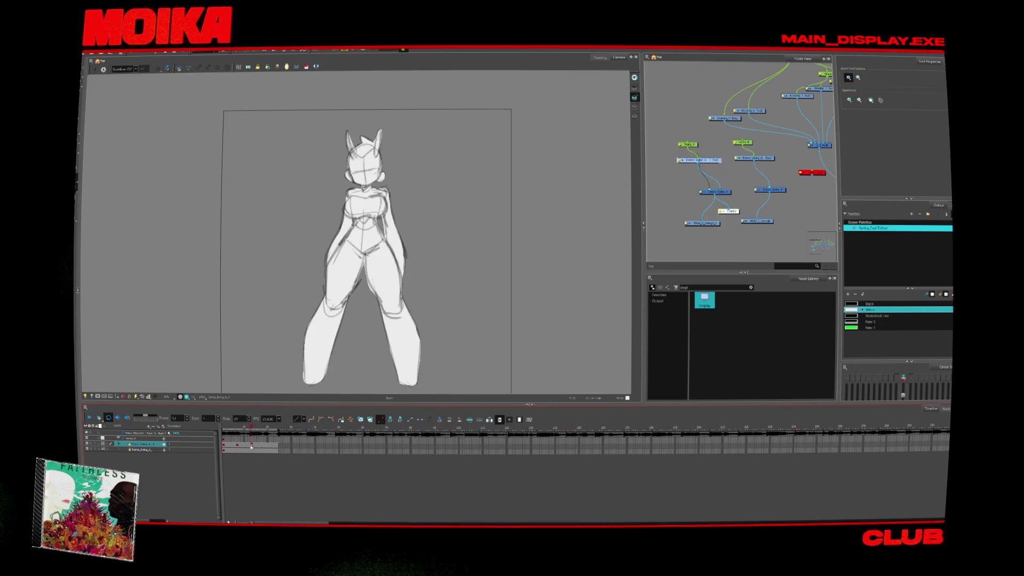
{"action": "left_click", "coordinate": [252, 445]}
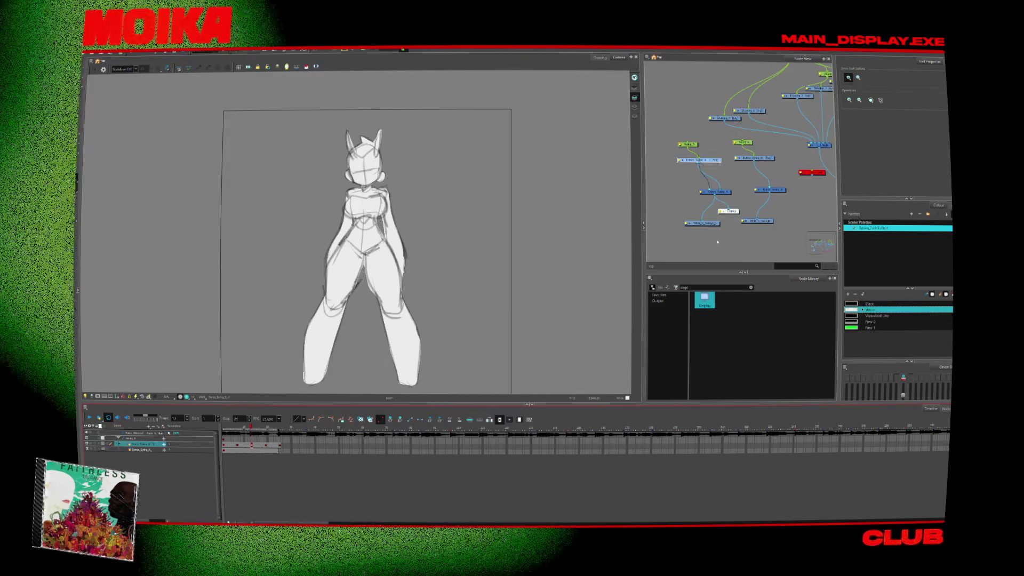
- Edit the ending of the Write node's Movie Filename in Layer Properties and close the dialog
{"action": "double_click", "coordinate": [702, 223]}
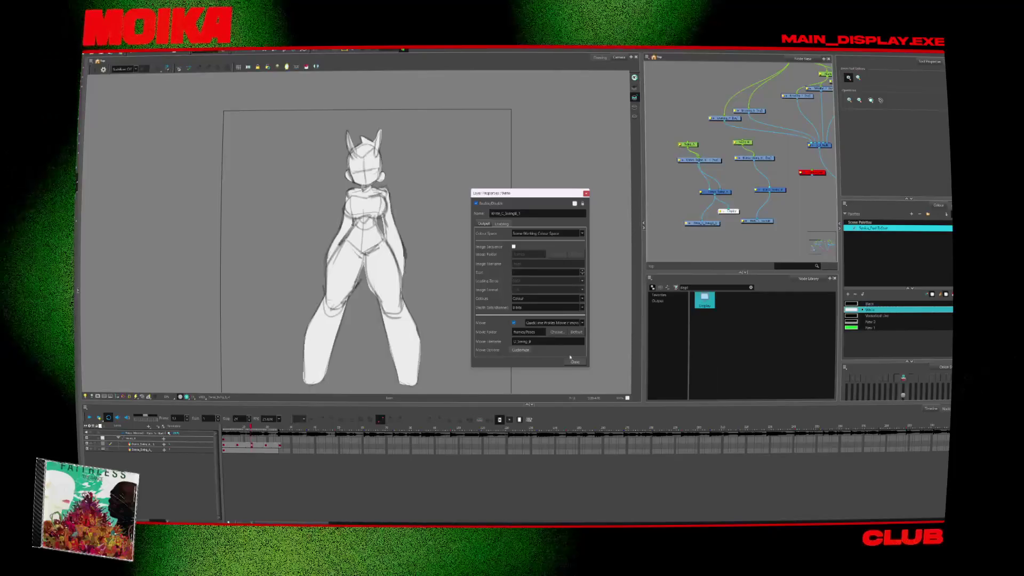
{"action": "double_click", "coordinate": [531, 341]}
{"action": "key", "text": "Caps_Lock"}
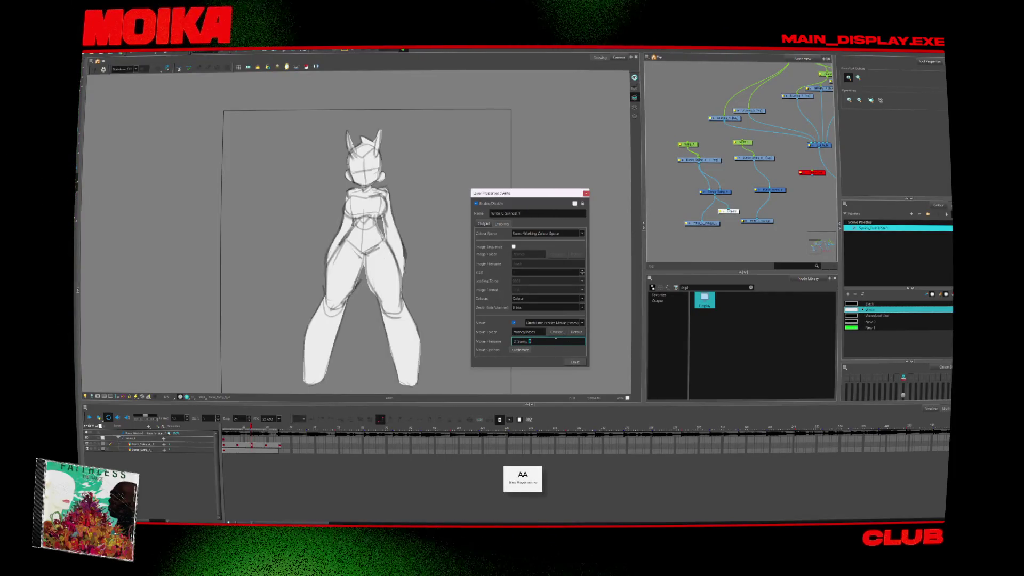
{"action": "left_click", "coordinate": [575, 363]}
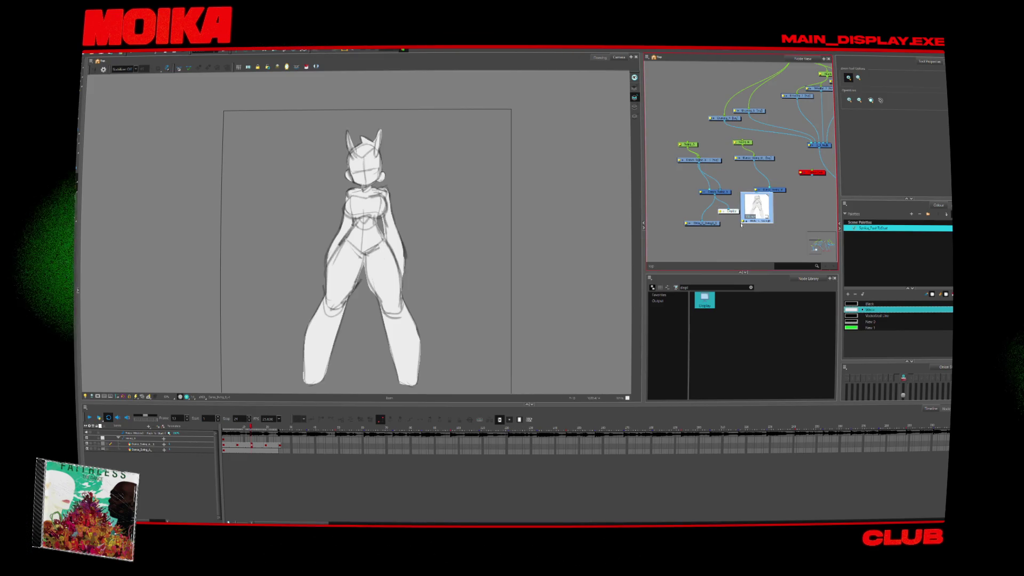
{"action": "double_click", "coordinate": [702, 223]}
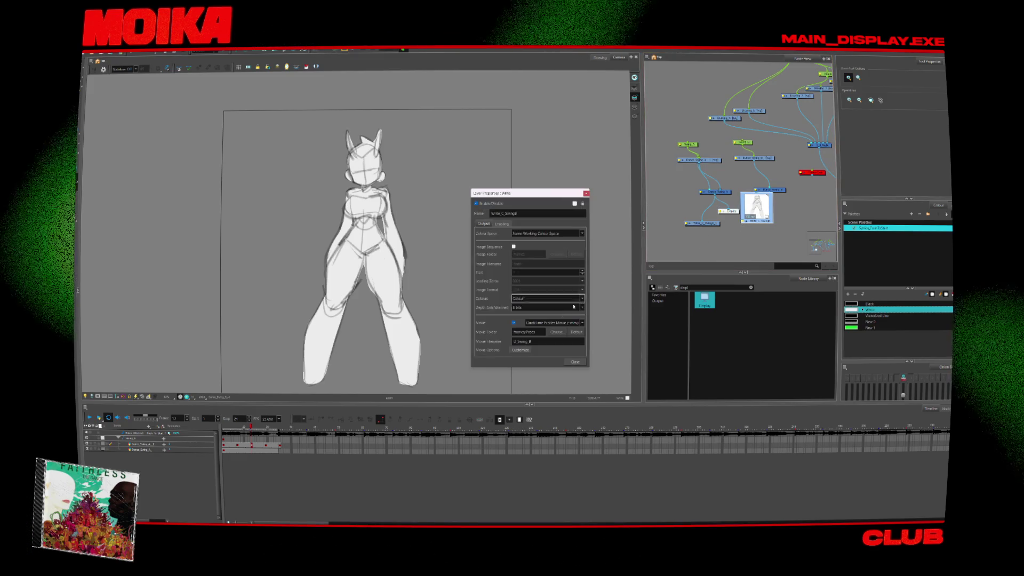
{"action": "left_click", "coordinate": [576, 363]}
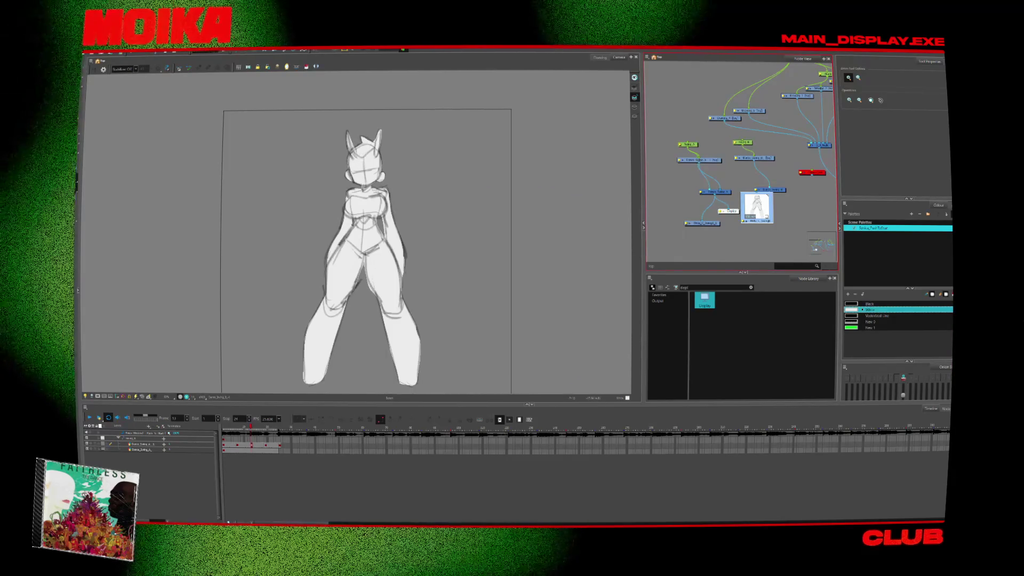
- Zoom out the Node View so the whole node graph is visible
{"action": "left_click", "coordinate": [90, 52]}
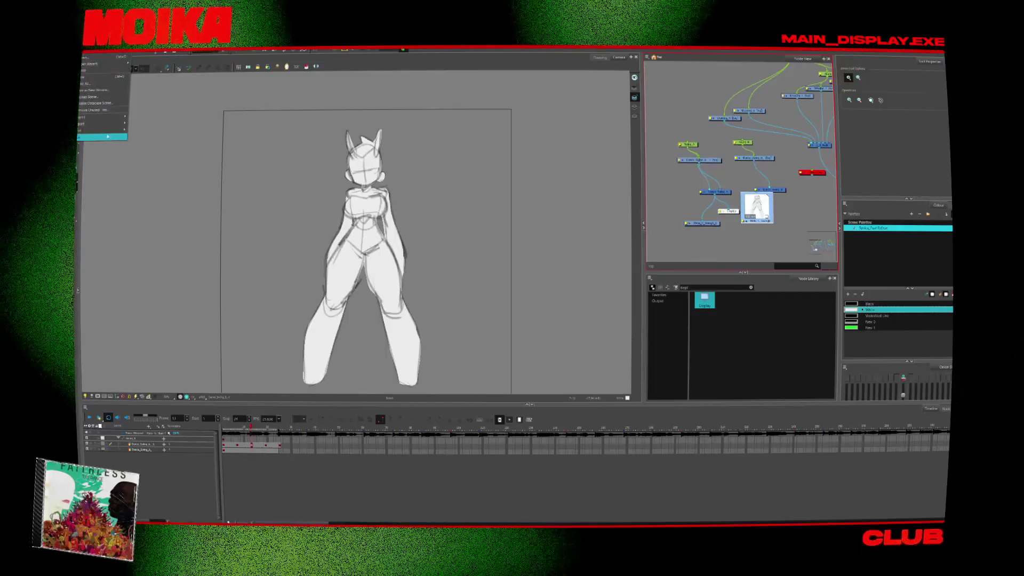
{"action": "left_click", "coordinate": [791, 233]}
{"action": "scroll", "coordinate": [773, 224], "scroll_direction": "down", "scroll_amount": 5}
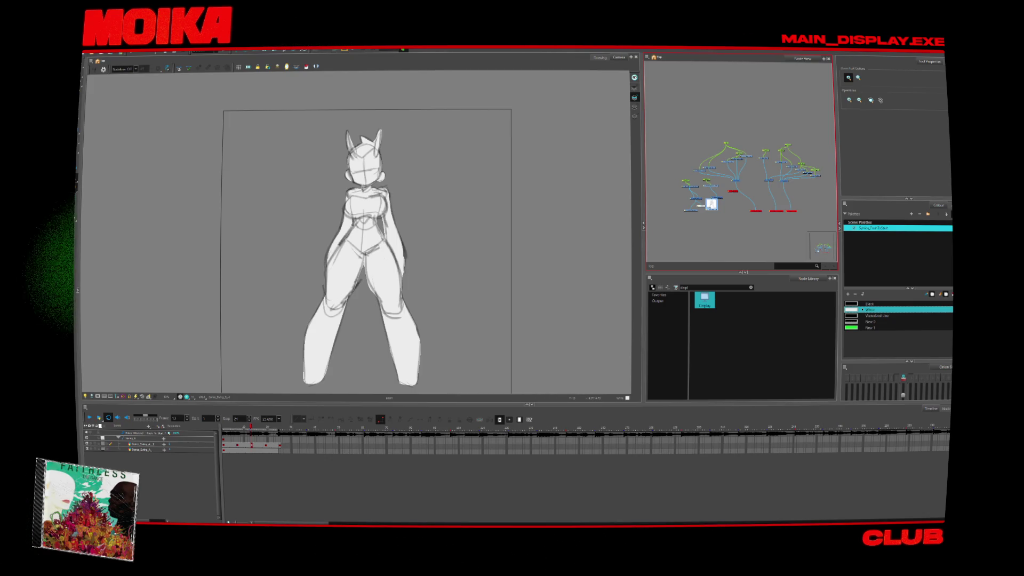
- Run File > Render Write Nodes for the chosen frame range, accepting the warning
{"action": "left_click", "coordinate": [89, 52]}
{"action": "mouse_move", "coordinate": [120, 120]}
{"action": "left_click", "coordinate": [180, 155]}
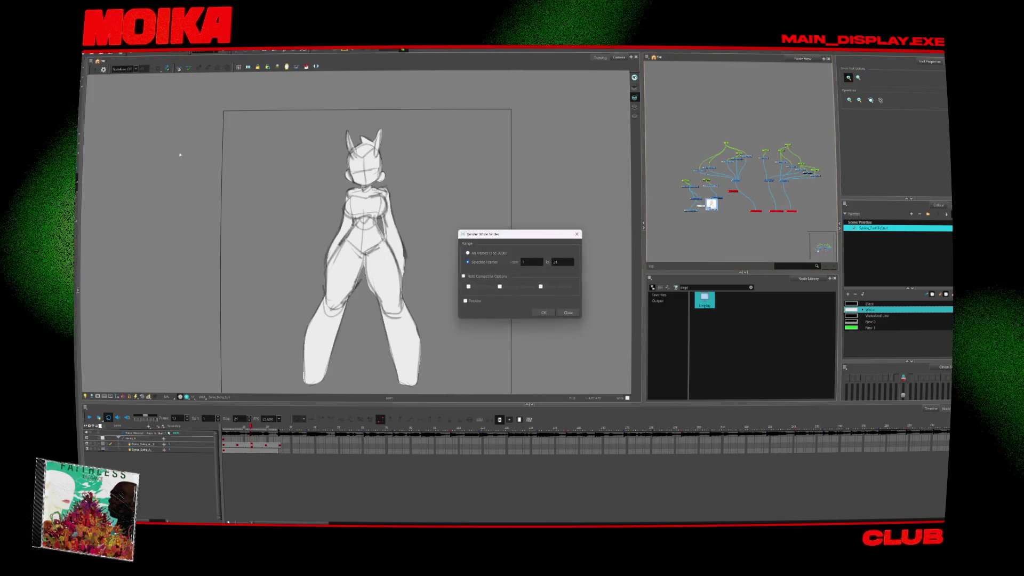
{"action": "left_click", "coordinate": [544, 312]}
{"action": "left_click", "coordinate": [544, 288]}
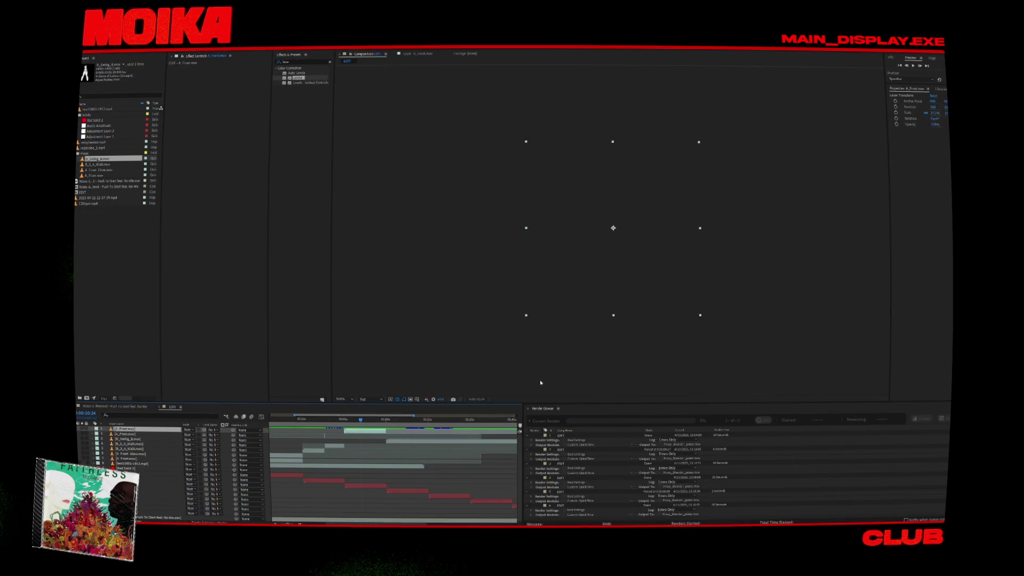
- Check an earlier sketch frame, then import D_Swing_A.mov through the Project panel's Import File browser
{"action": "left_click", "coordinate": [410, 420]}
{"action": "key", "text": "Caps_Lock"}
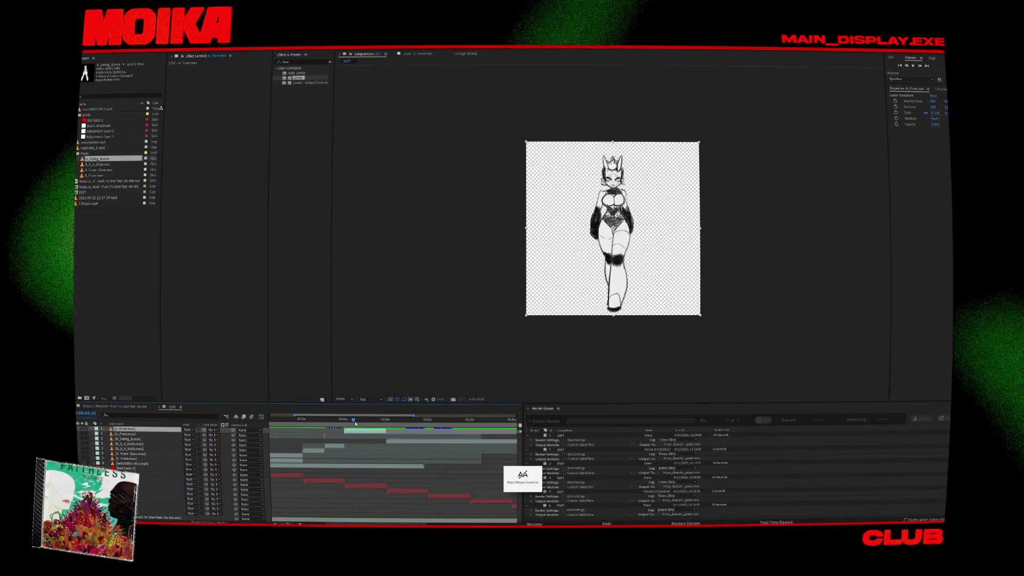
{"action": "left_click_drag", "start_coordinate": [410, 429], "coordinate": [397, 428]}
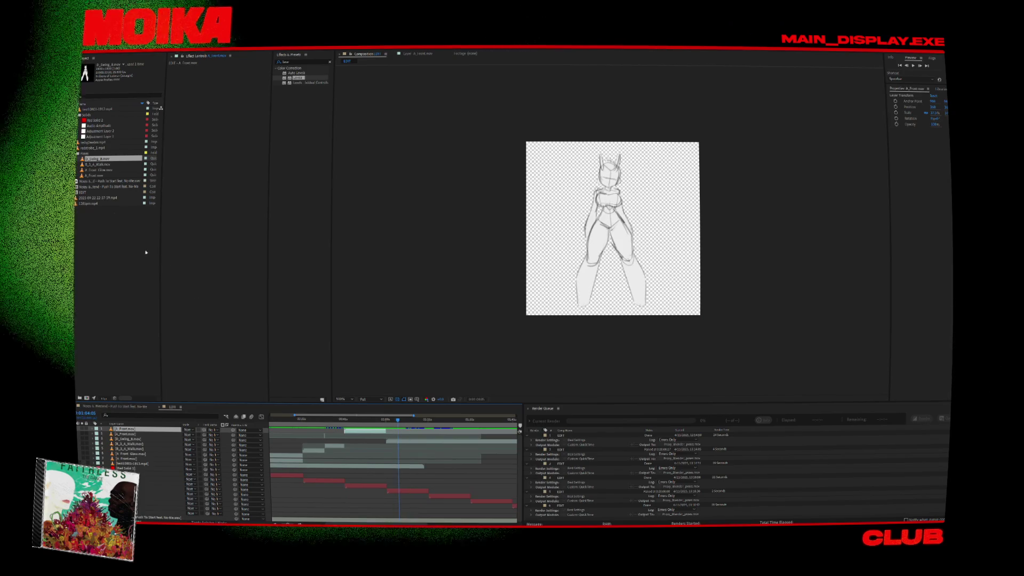
{"action": "left_click", "coordinate": [106, 234]}
{"action": "double_click", "coordinate": [210, 165]}
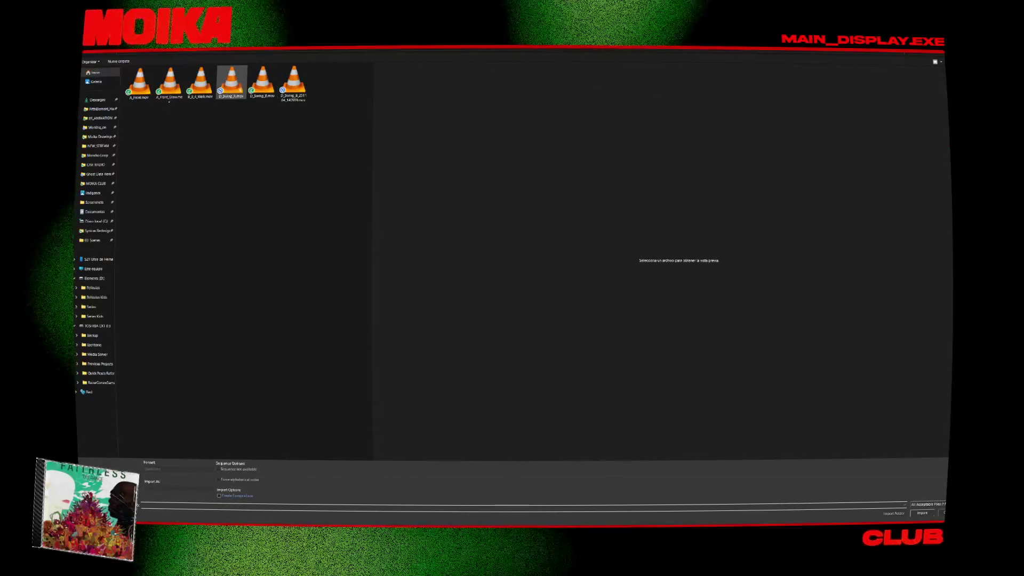
{"action": "left_click", "coordinate": [236, 89]}
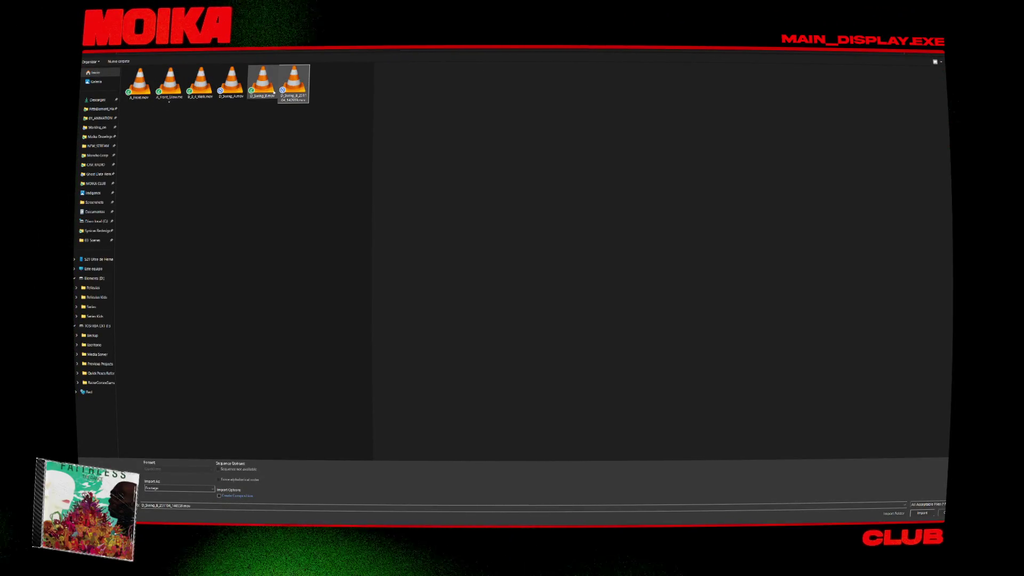
{"action": "double_click", "coordinate": [231, 93]}
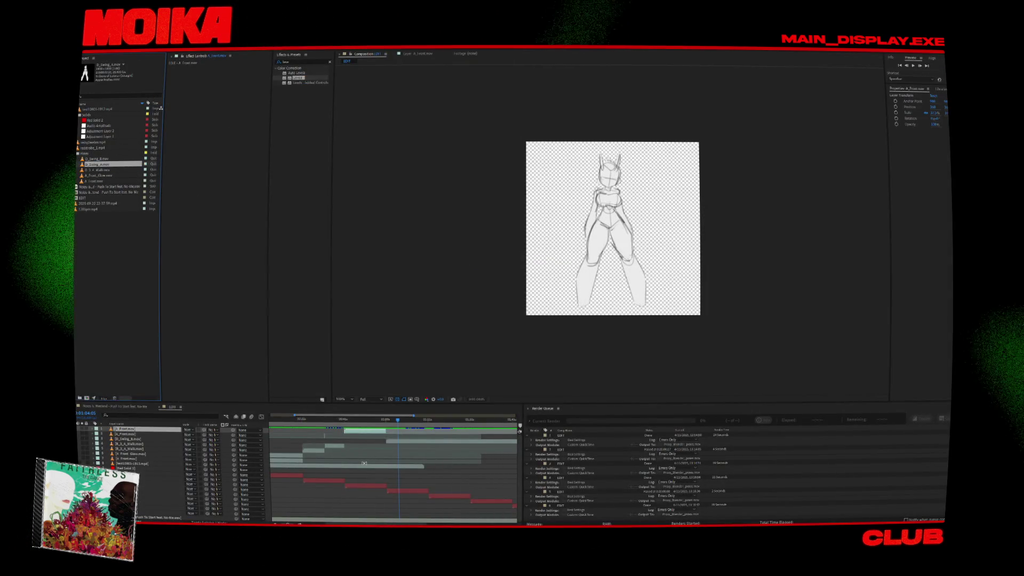
- Add D_Swing_A.mov to the composition as a layer and view it at 200%
{"action": "left_click_drag", "start_coordinate": [397, 436], "coordinate": [397, 439]}
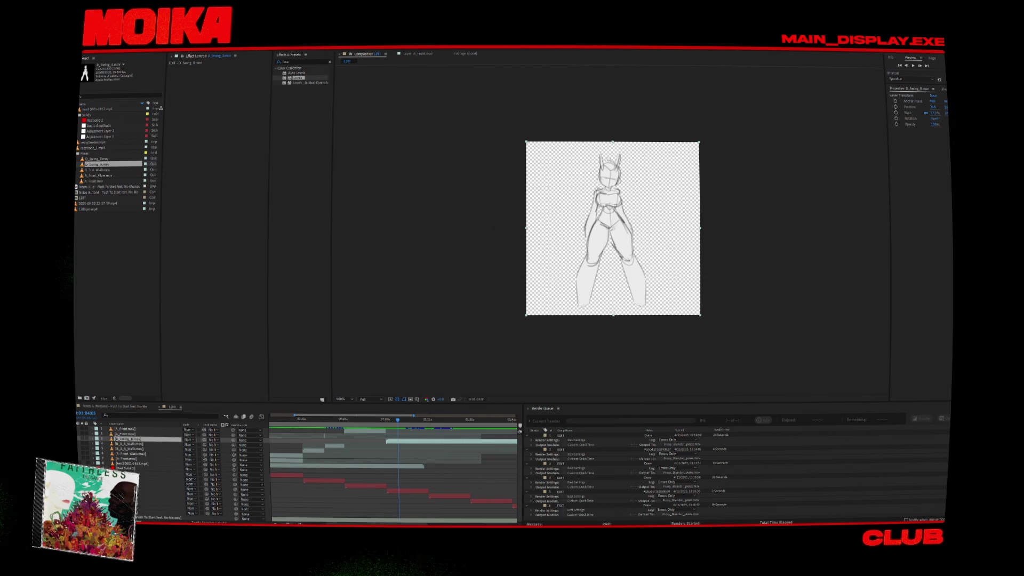
{"action": "left_click", "coordinate": [541, 96]}
{"action": "scroll", "coordinate": [542, 96], "scroll_direction": "up", "scroll_amount": 2}
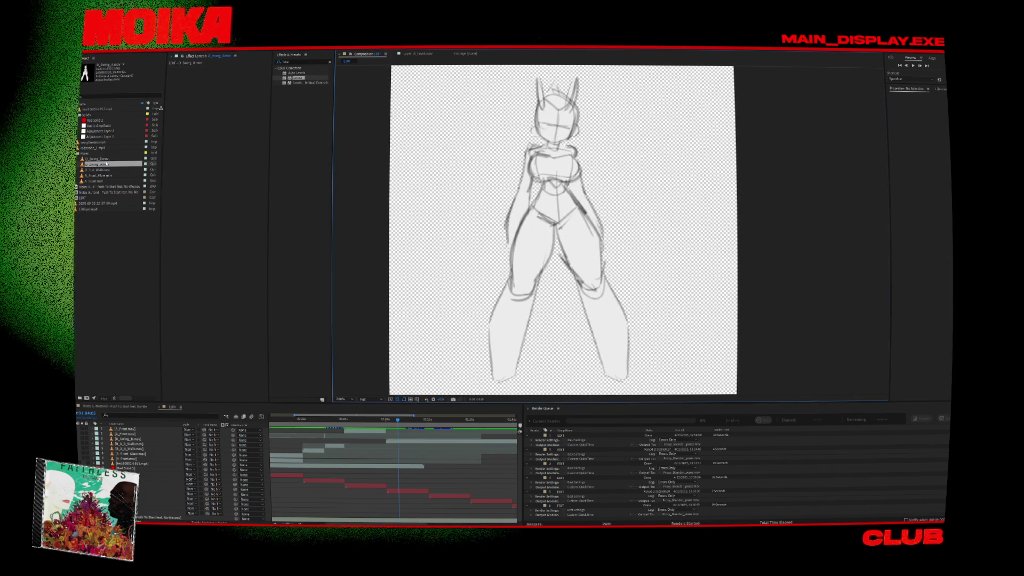
- Open Interpret Footage > Main for D_Swing_A.mov and confirm its settings with OK
{"action": "left_click", "coordinate": [153, 391]}
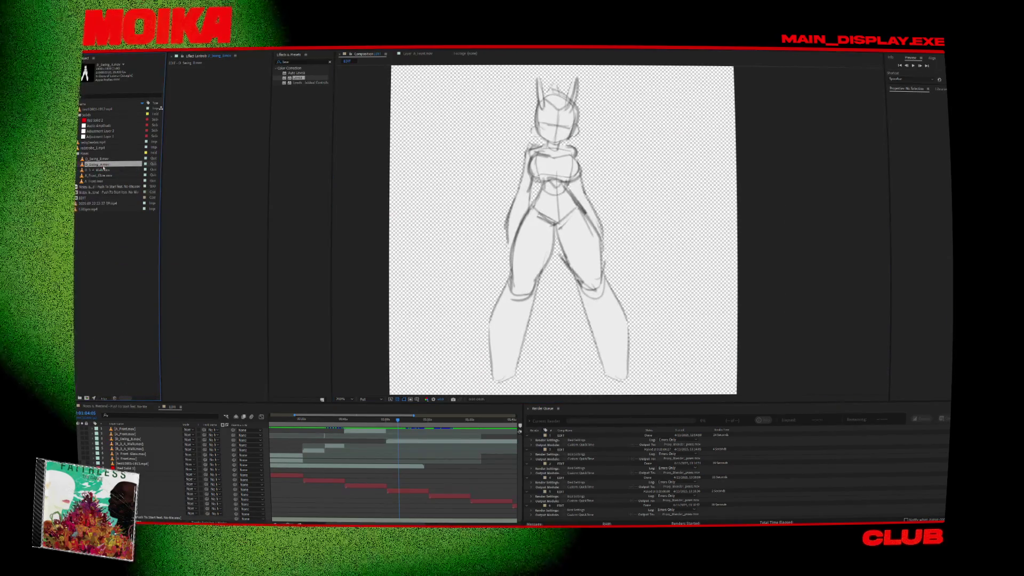
{"action": "right_click", "coordinate": [102, 165]}
{"action": "mouse_move", "coordinate": [160, 207]}
{"action": "left_click", "coordinate": [207, 207]}
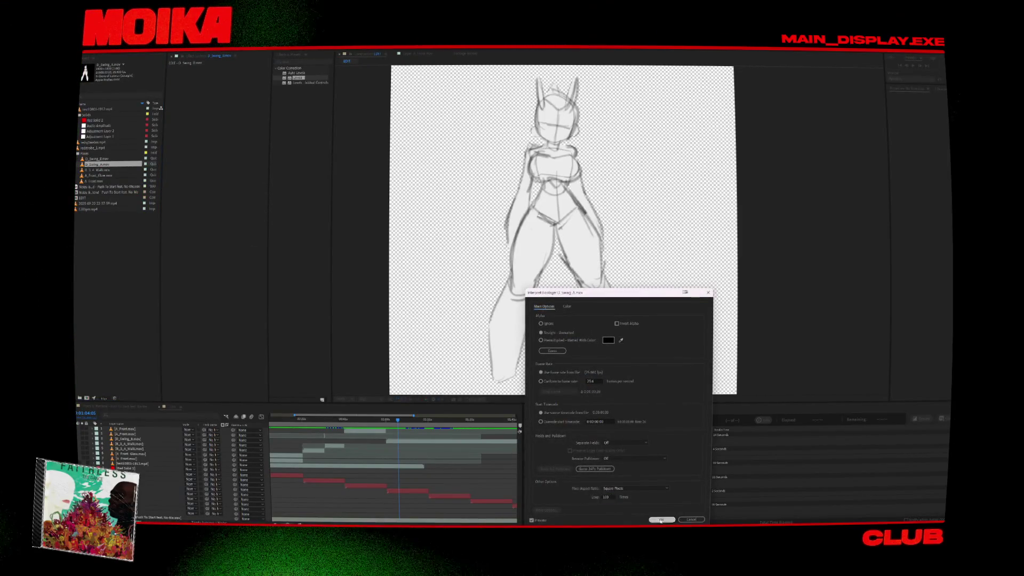
{"action": "left_click", "coordinate": [661, 521]}
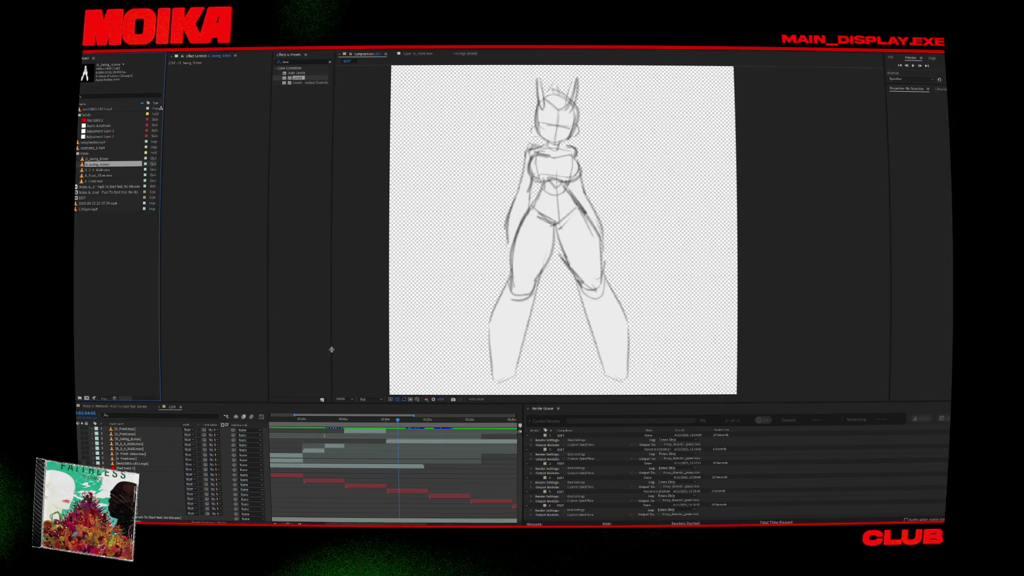
- Scrub the timeline back and forth to compare the sketch frames with the clean inked drawing
{"action": "mouse_move", "coordinate": [405, 426]}
{"action": "left_mouse_down"}
{"action": "mouse_move", "coordinate": [414, 423]}
{"action": "mouse_move", "coordinate": [397, 429]}
{"action": "left_mouse_up"}
{"action": "scroll", "coordinate": [424, 425], "scroll_direction": "up", "scroll_amount": 3}
{"action": "scroll", "coordinate": [397, 438], "scroll_direction": "down", "scroll_amount": 3}
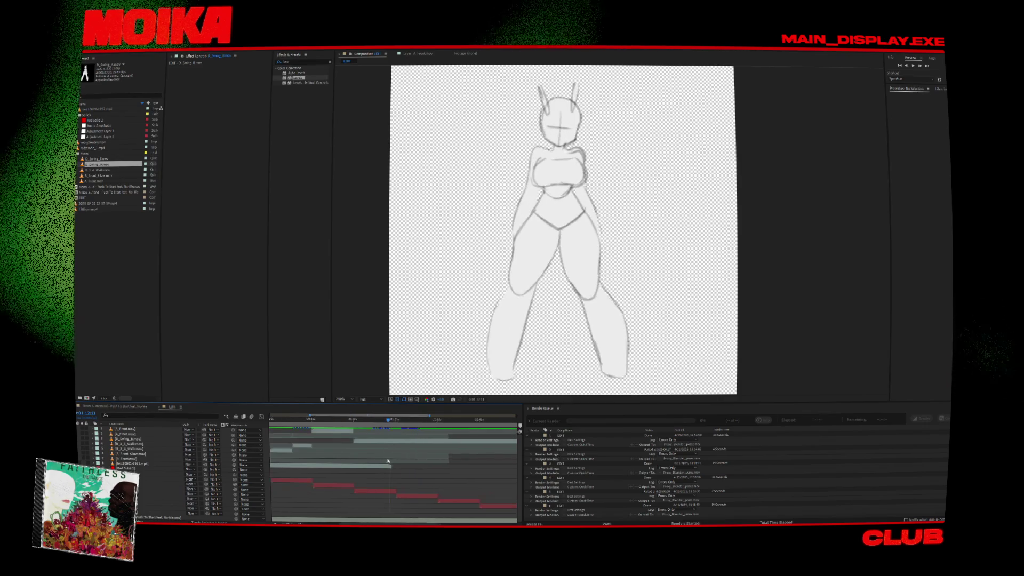
{"action": "scroll", "coordinate": [397, 449], "scroll_direction": "up", "scroll_amount": 2}
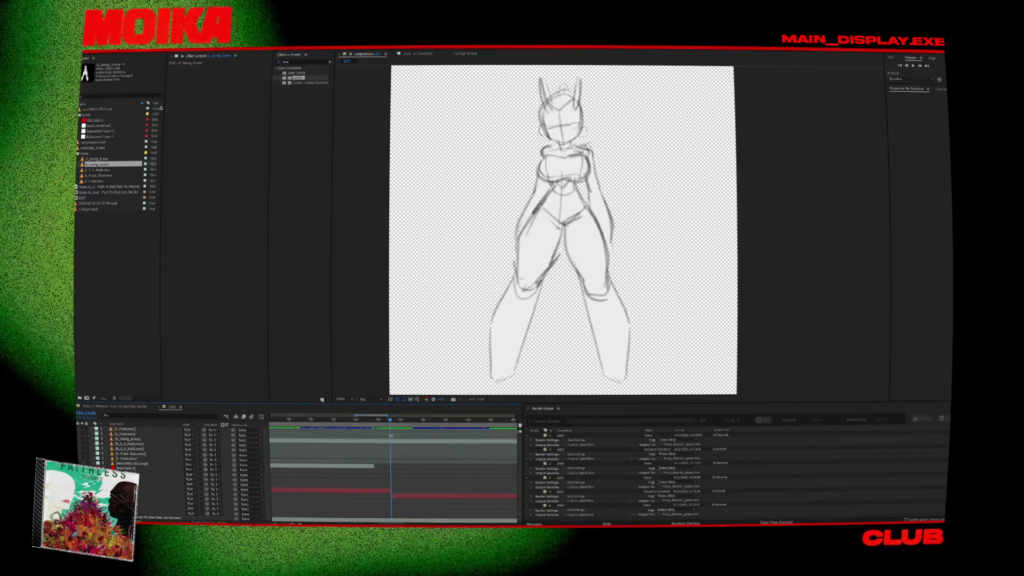
{"action": "left_click", "coordinate": [384, 442]}
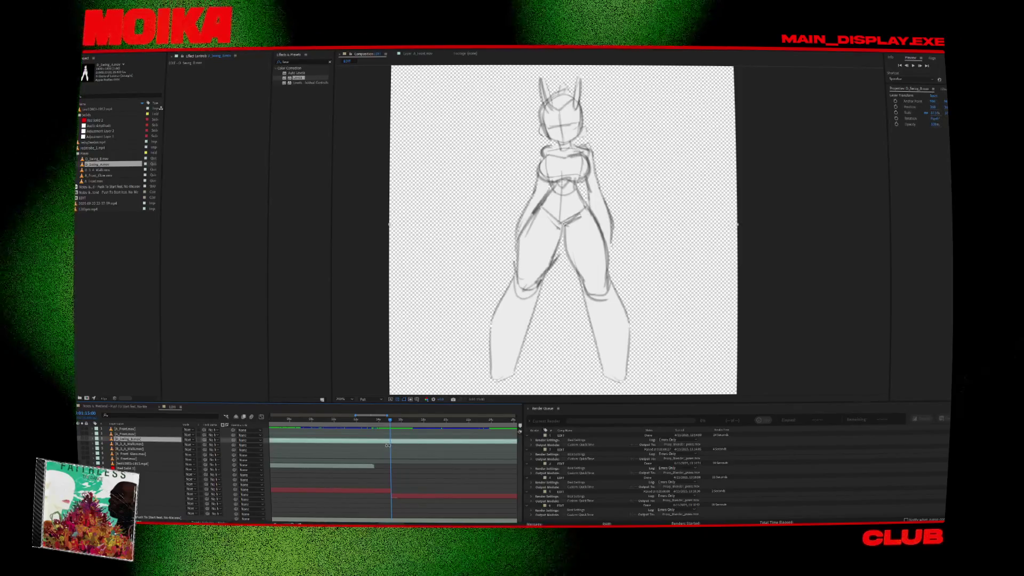
{"action": "scroll", "coordinate": [379, 453], "scroll_direction": "down", "scroll_amount": 5}
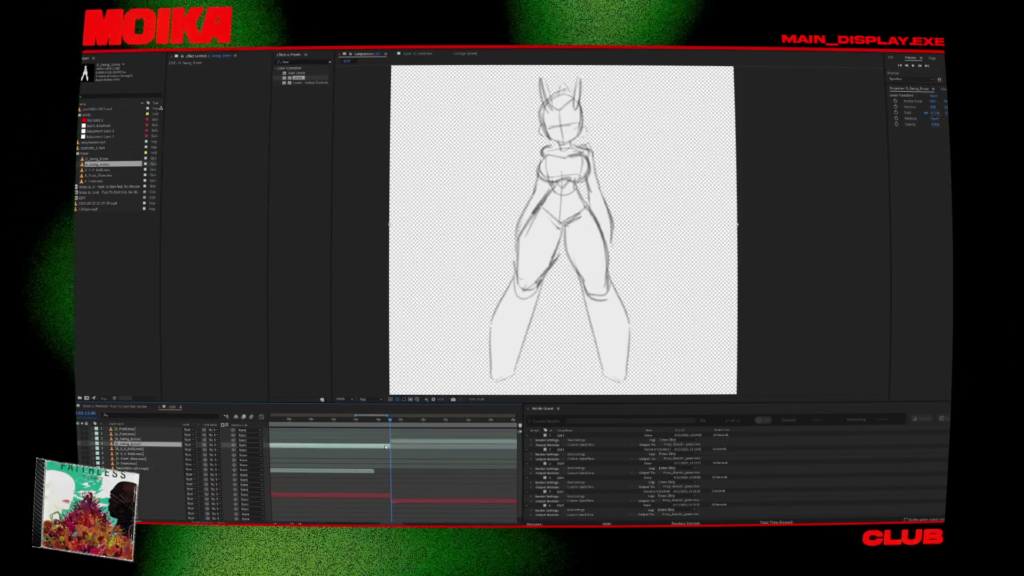
{"action": "left_click", "coordinate": [363, 420]}
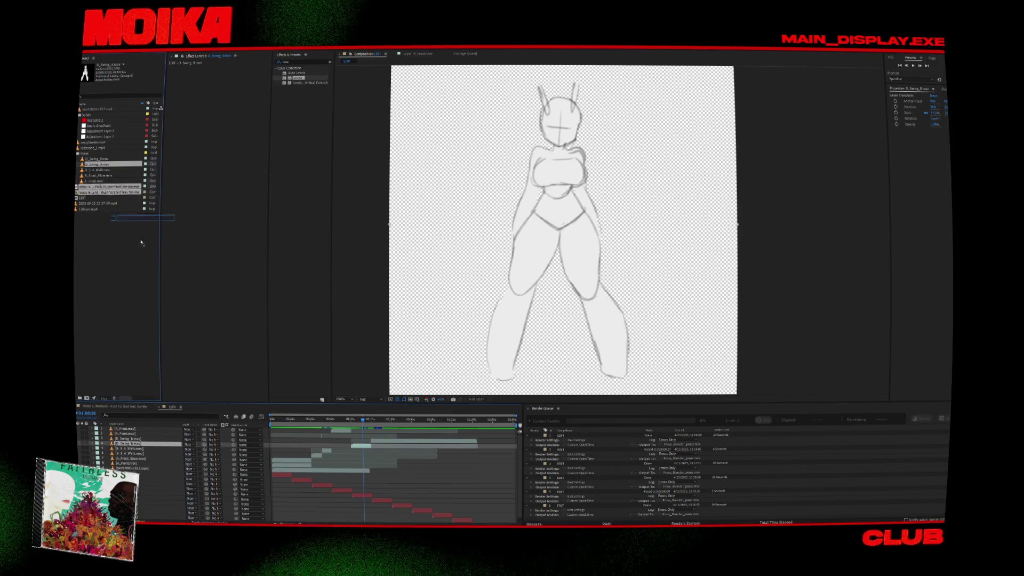
{"action": "left_click", "coordinate": [354, 421]}
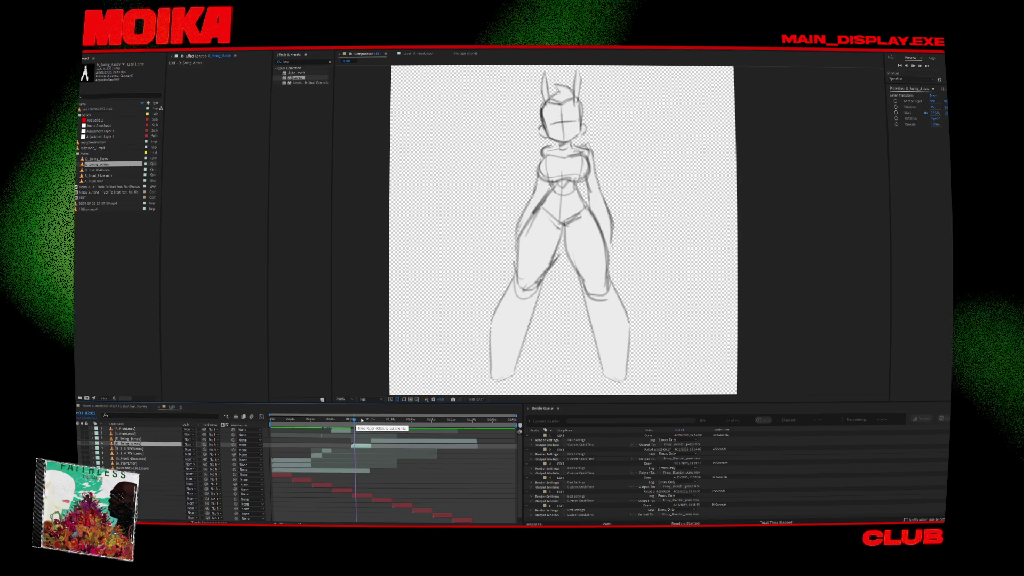
{"action": "left_click", "coordinate": [357, 421]}
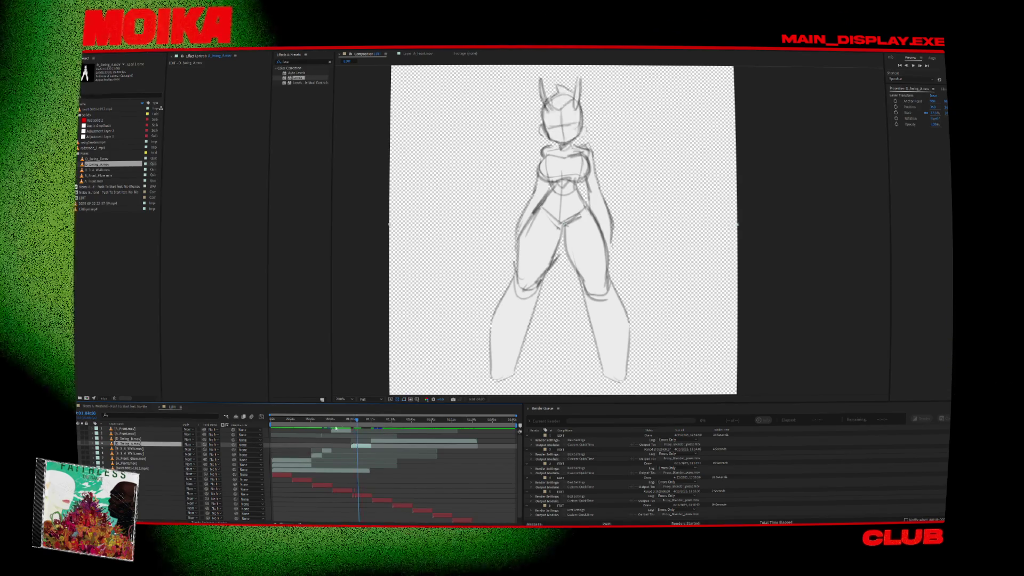
{"action": "left_click", "coordinate": [340, 421]}
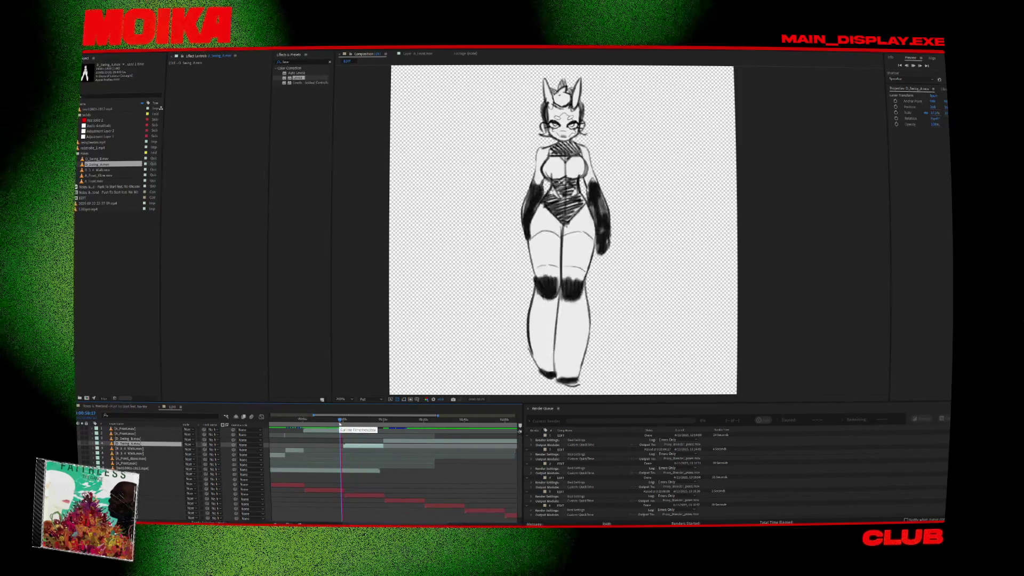
{"action": "left_click", "coordinate": [346, 421]}
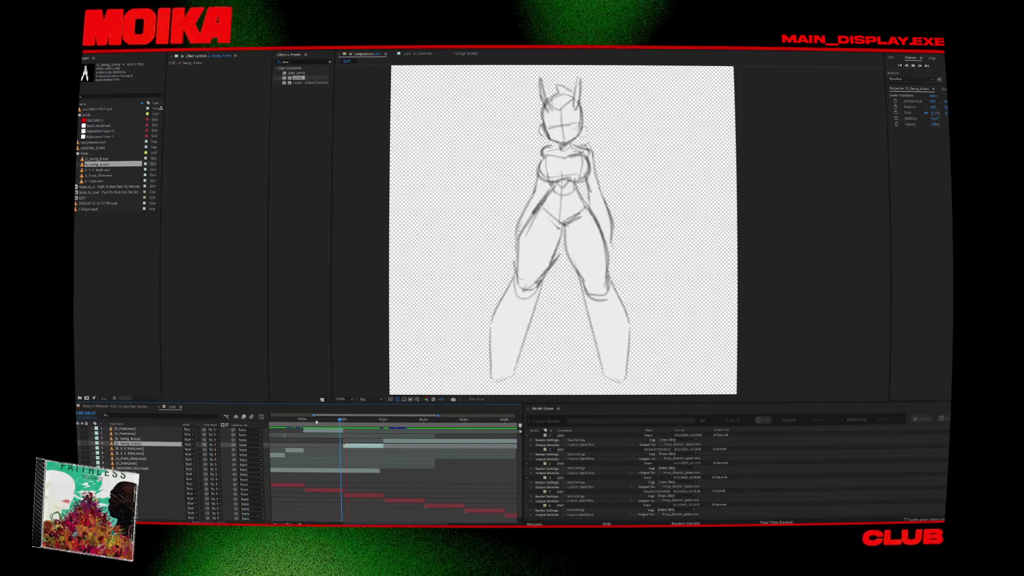
{"action": "key", "text": "ctrl+z"}
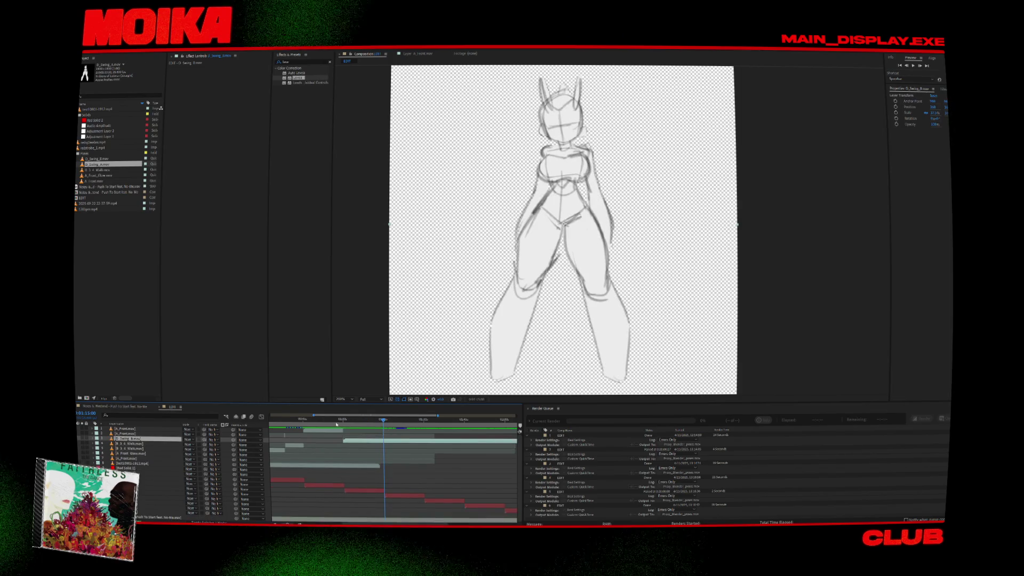
{"action": "left_click", "coordinate": [320, 421]}
- Move the D_Swing_A.mov layer up to second place in the layer stack
{"action": "left_click", "coordinate": [319, 433]}
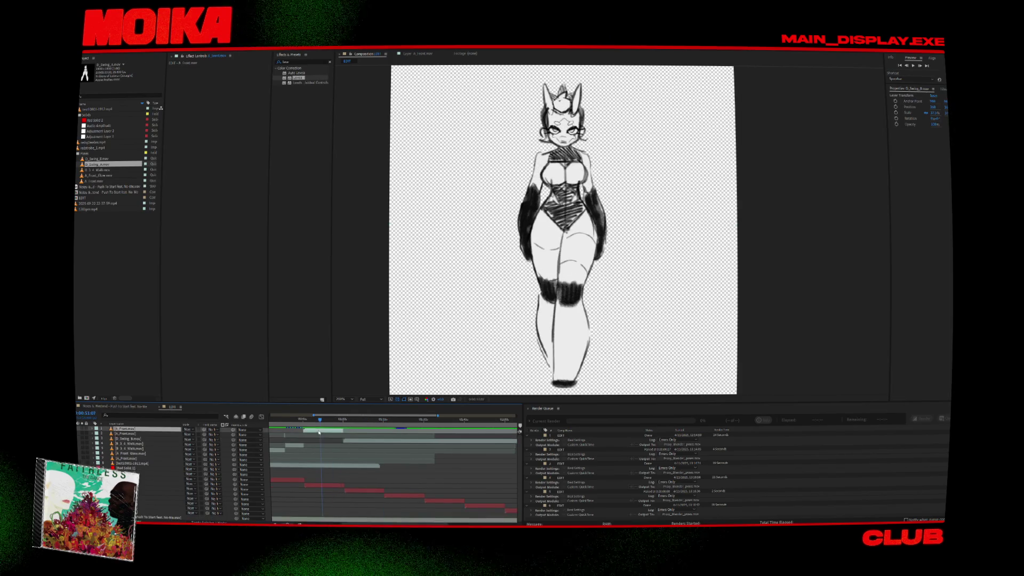
{"action": "left_click", "coordinate": [141, 440]}
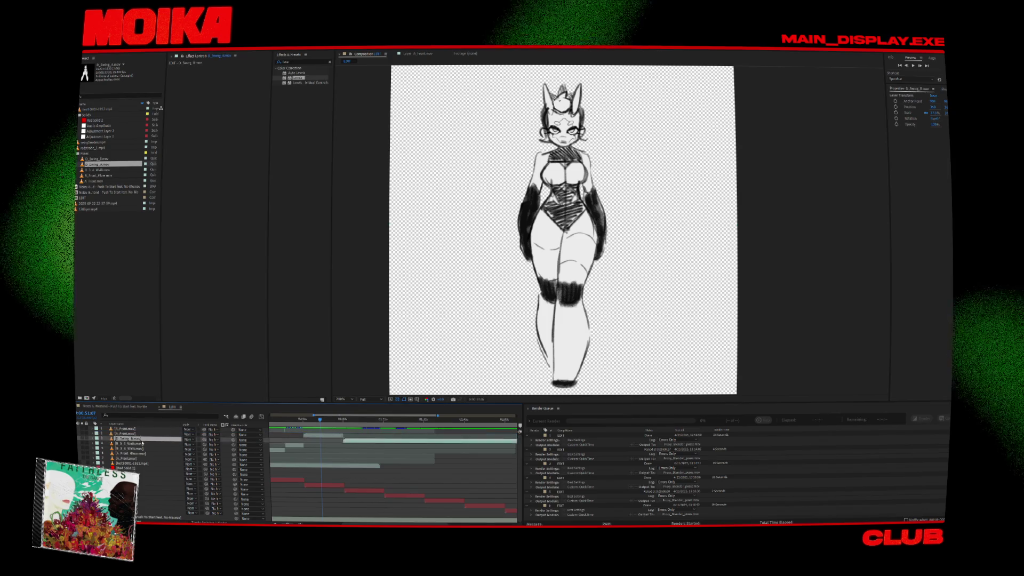
{"action": "double_click", "coordinate": [142, 443]}
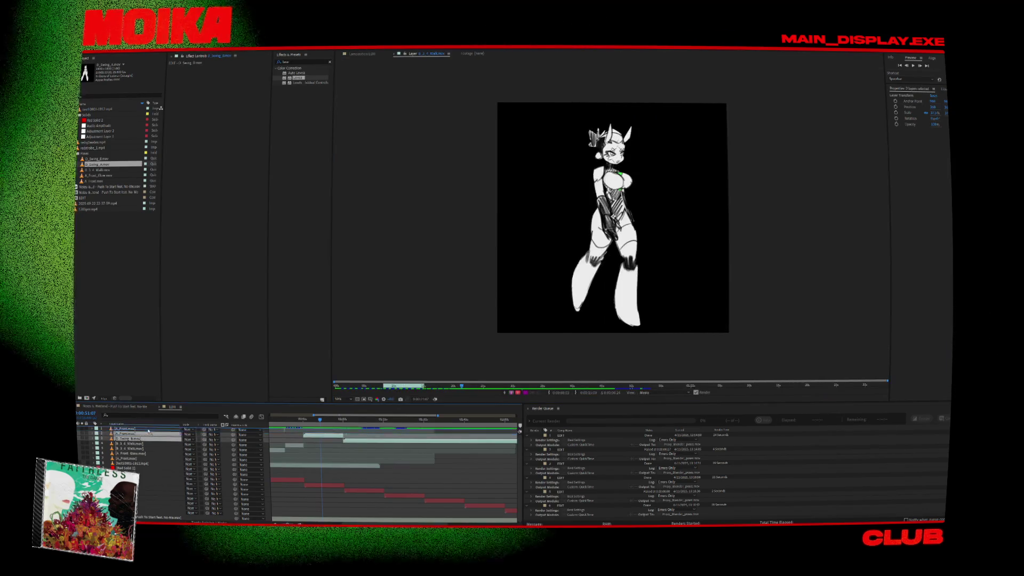
{"action": "left_click_drag", "start_coordinate": [148, 430], "coordinate": [148, 432]}
{"action": "left_click", "coordinate": [363, 54]}
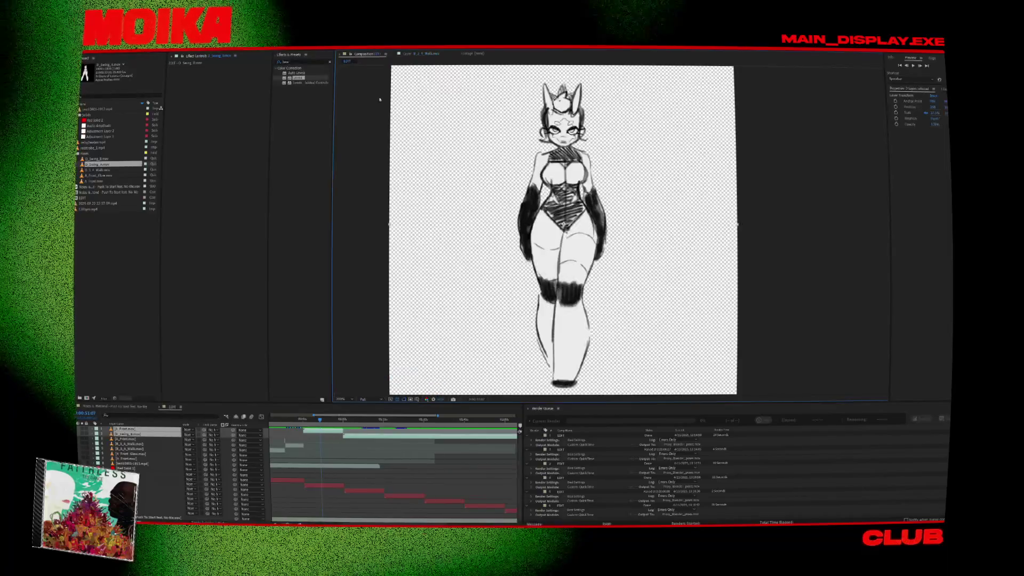
{"action": "left_click", "coordinate": [130, 449]}
{"action": "left_click", "coordinate": [128, 434]}
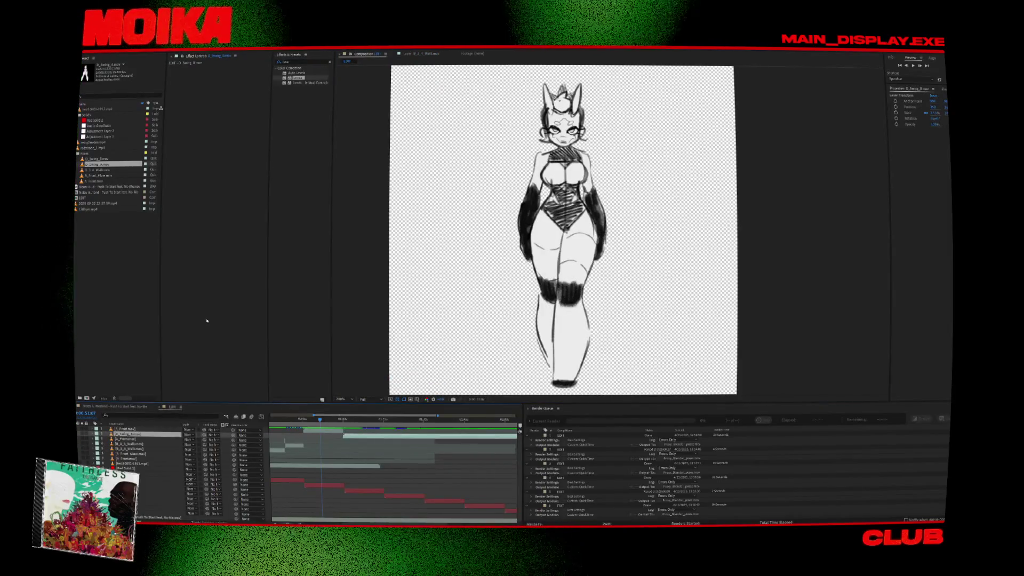
{"action": "left_click", "coordinate": [315, 430]}
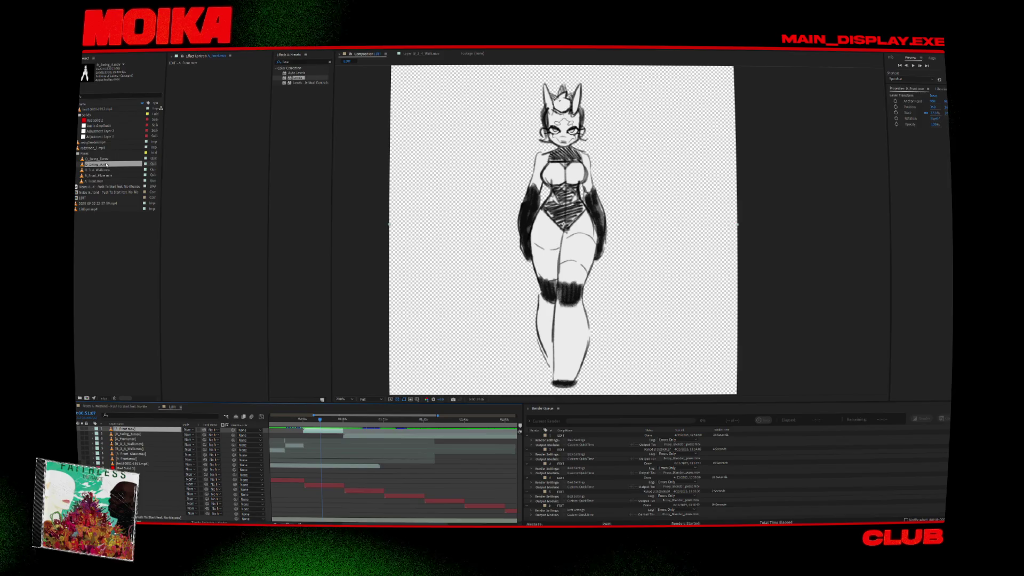
- Scrub between the finished front drawing, the inked swing figure and the rough pencil sketch
{"action": "left_click_drag", "start_coordinate": [320, 420], "coordinate": [302, 422]}
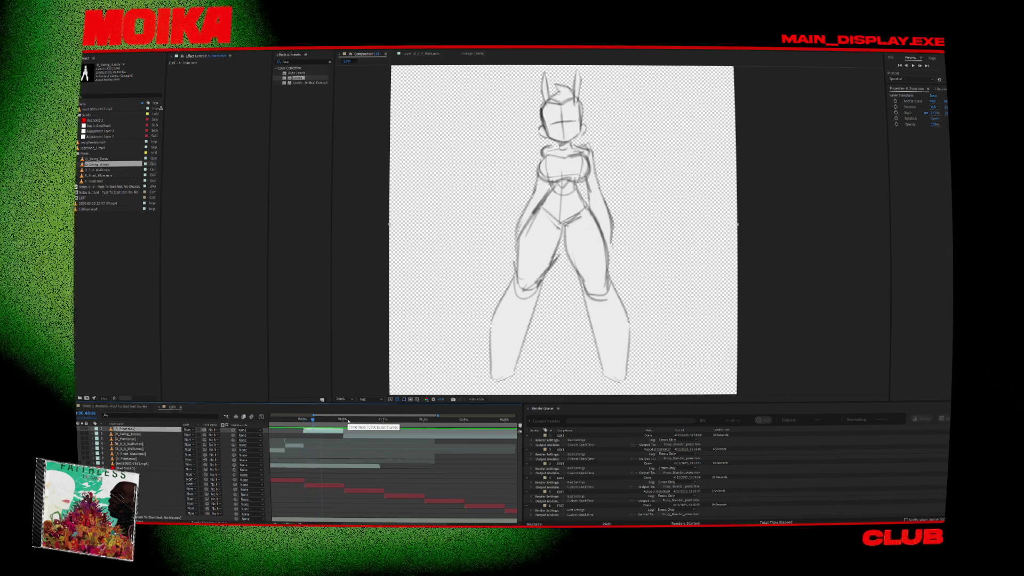
{"action": "left_click", "coordinate": [320, 420]}
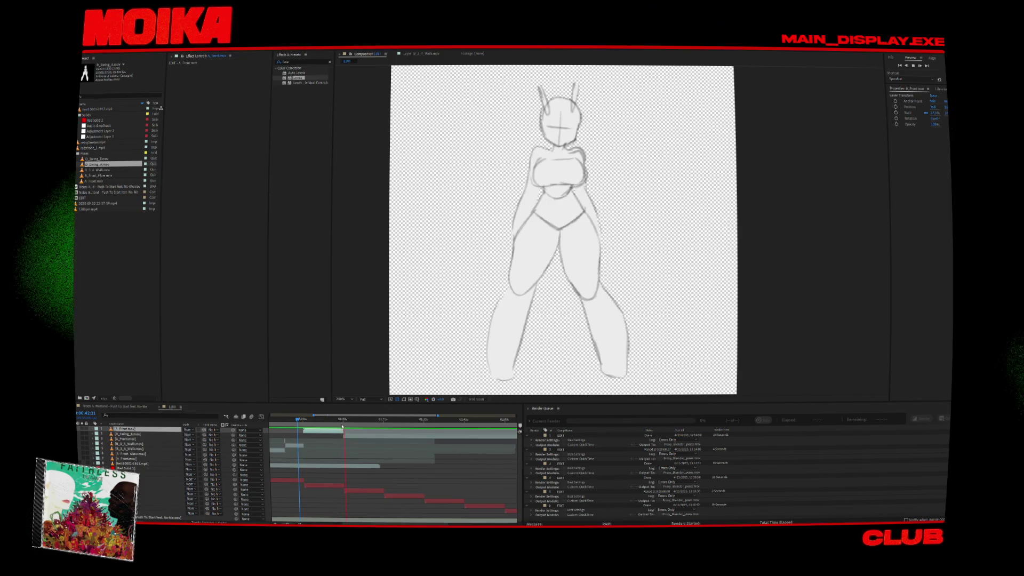
{"action": "left_click", "coordinate": [344, 420]}
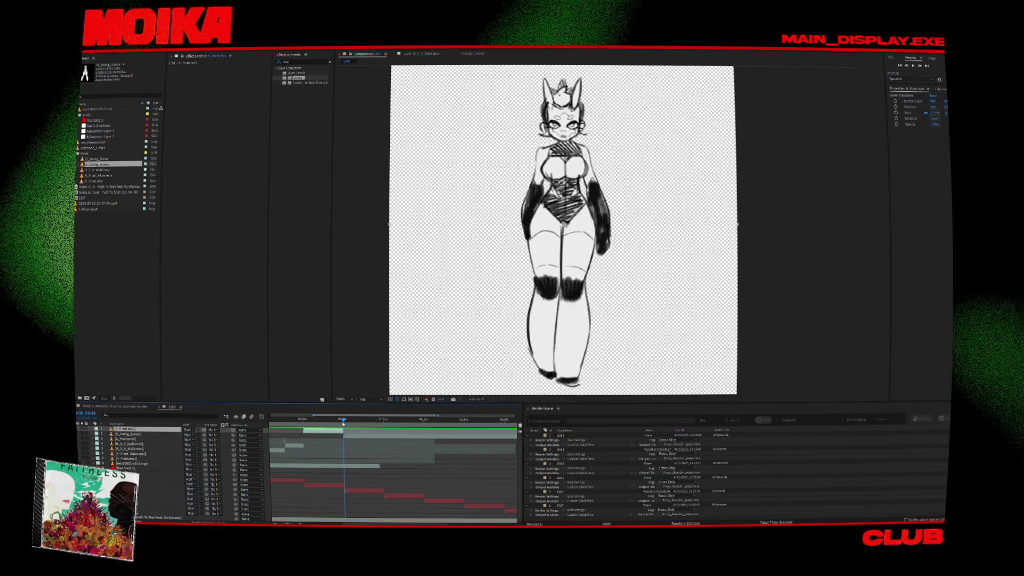
{"action": "left_click", "coordinate": [143, 433]}
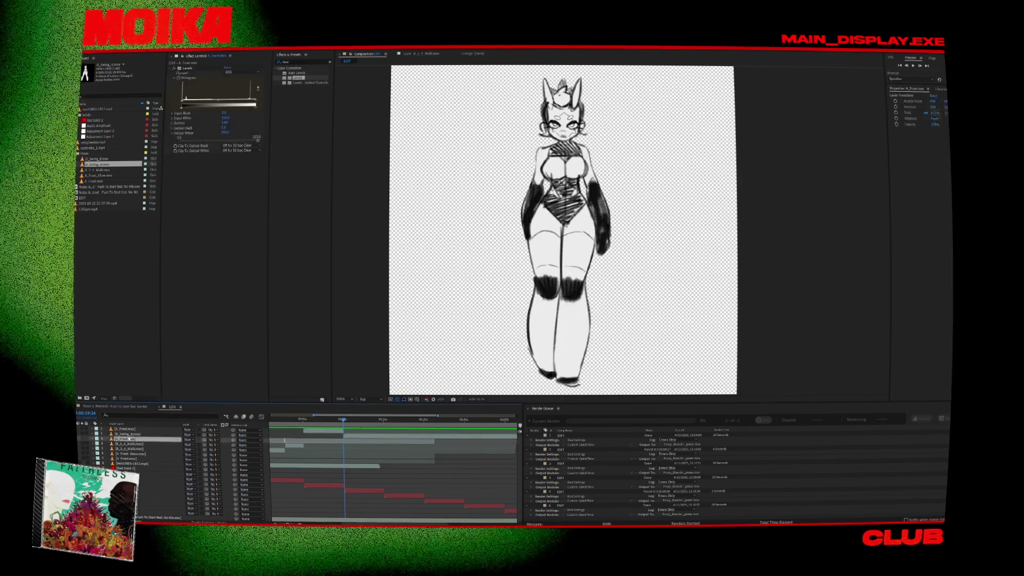
{"action": "left_click", "coordinate": [373, 420]}
{"action": "scroll", "coordinate": [384, 441], "scroll_direction": "up", "scroll_amount": 2}
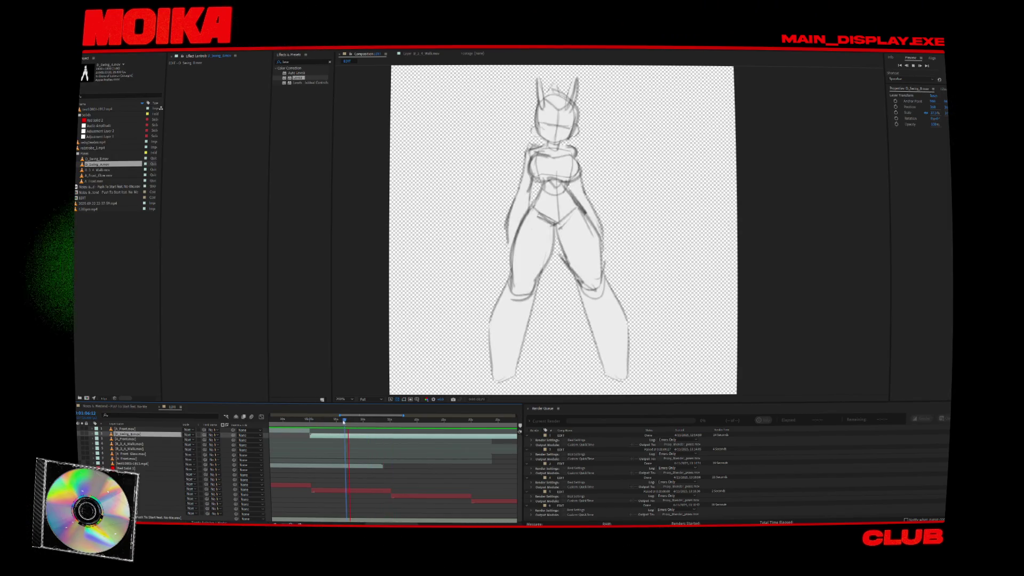
{"action": "left_click_drag", "start_coordinate": [335, 436], "coordinate": [300, 460]}
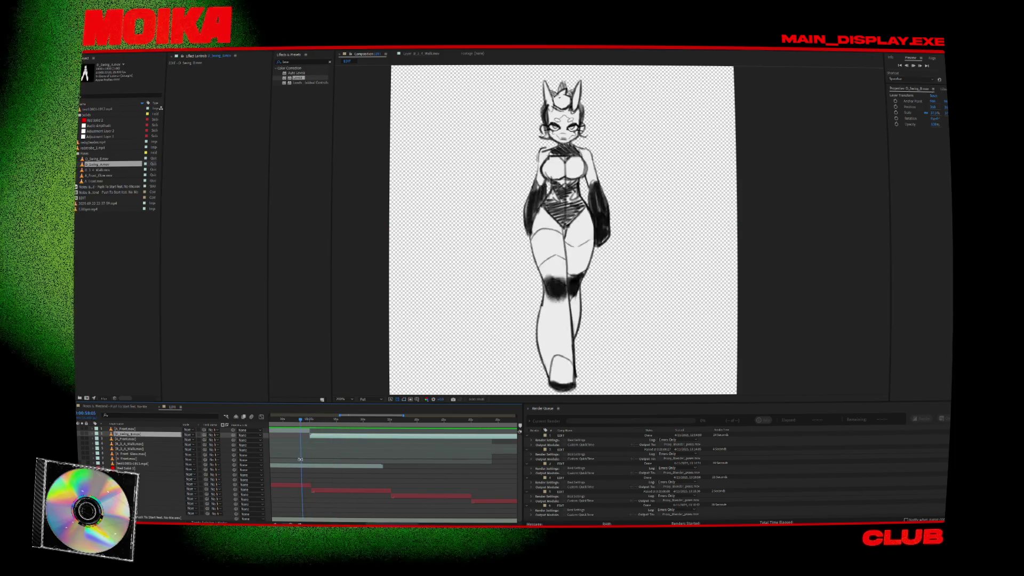
{"action": "scroll", "coordinate": [372, 468], "scroll_direction": "left", "scroll_amount": 3}
{"action": "left_click", "coordinate": [303, 422]}
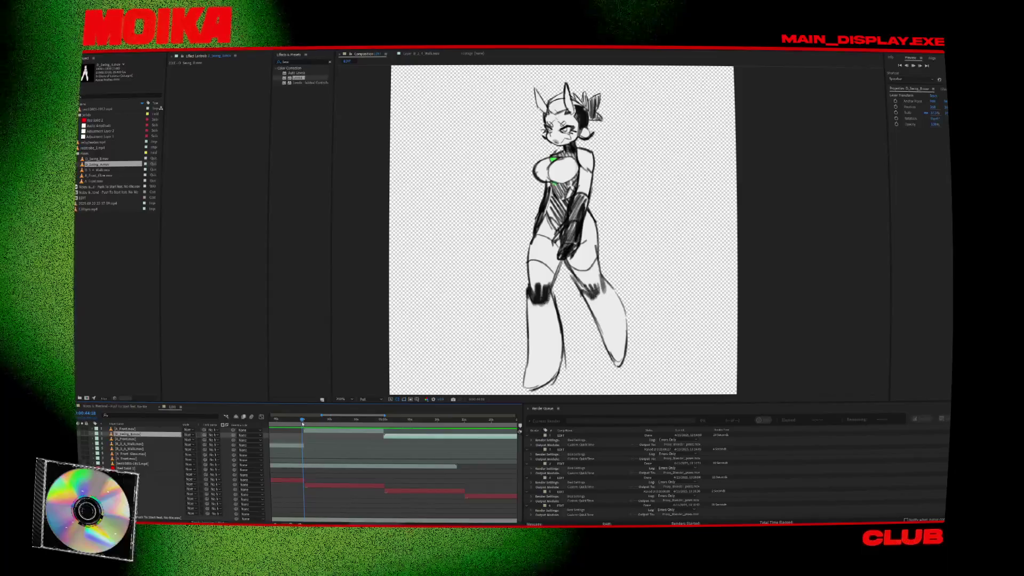
- Play the Blender scene animation from an earlier frame and from around frame 1697, then stop
{"action": "key", "text": "space"}
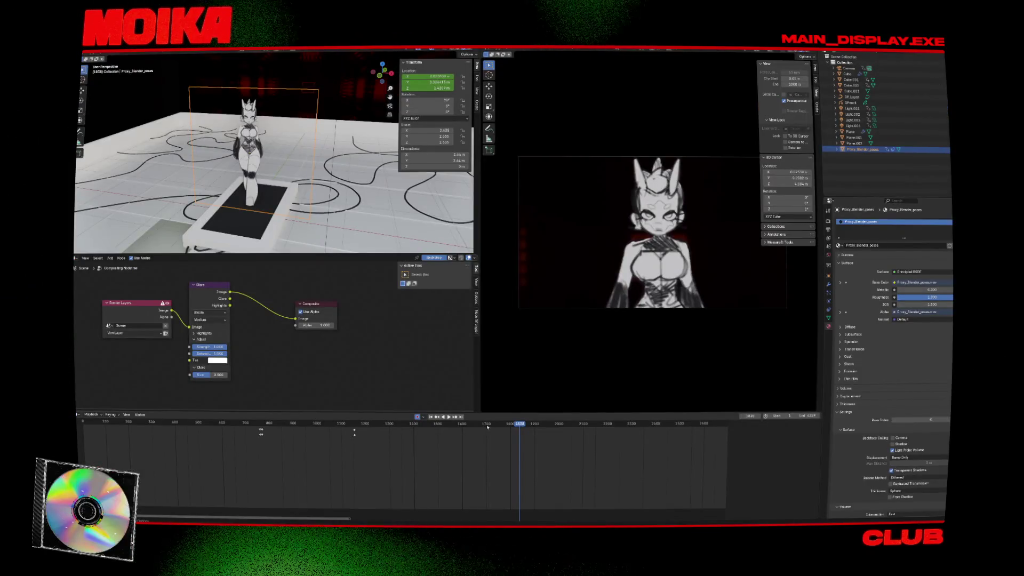
{"action": "left_click", "coordinate": [338, 423]}
{"action": "key", "text": "space"}
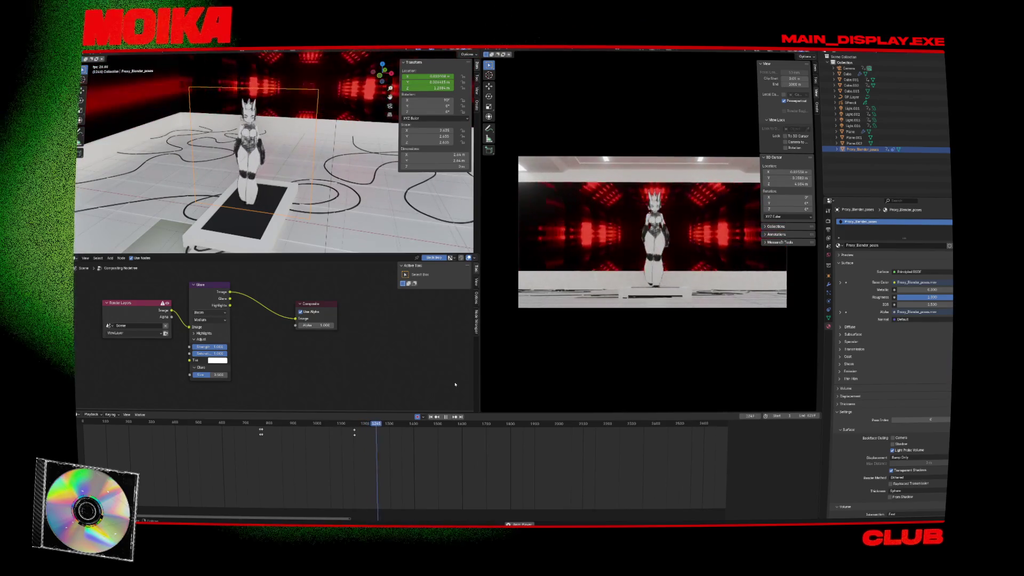
{"action": "left_click", "coordinate": [486, 426]}
{"action": "key", "text": "space"}
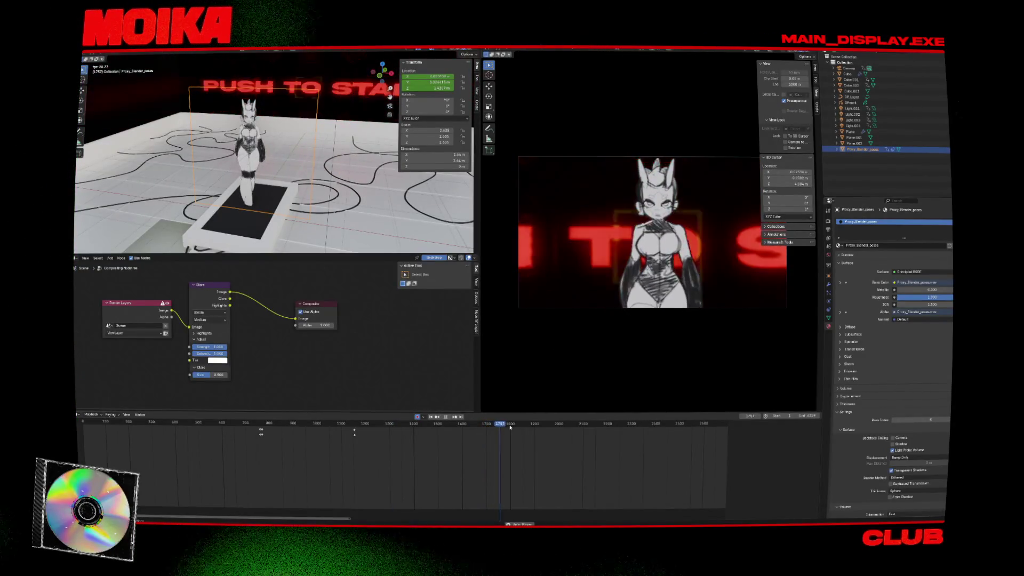
{"action": "key", "text": "space"}
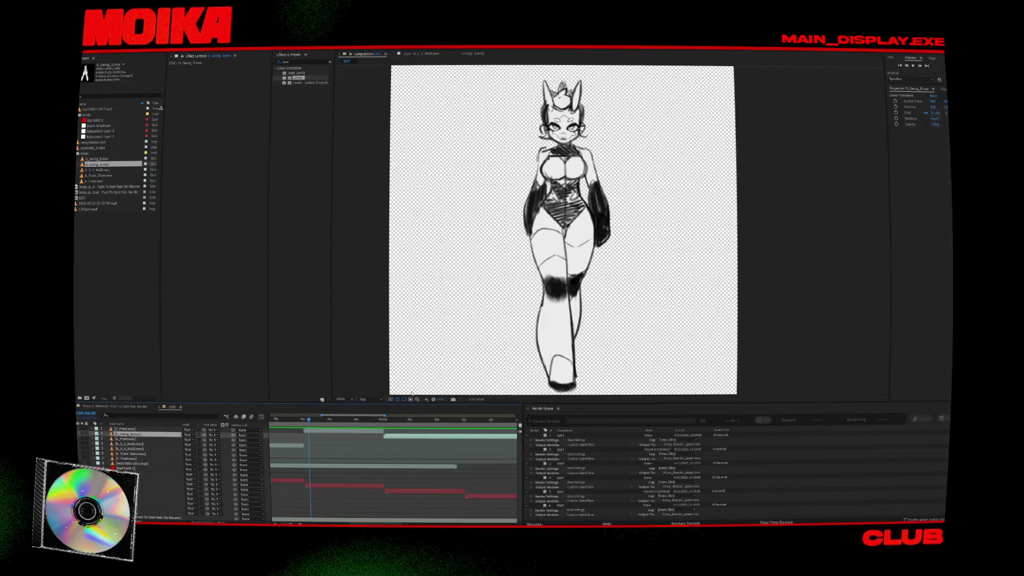
- Replace the A_Front.mov layer with the D_Swing_A.mov footage from the Project panel
{"action": "left_click_drag", "start_coordinate": [369, 421], "coordinate": [379, 423]}
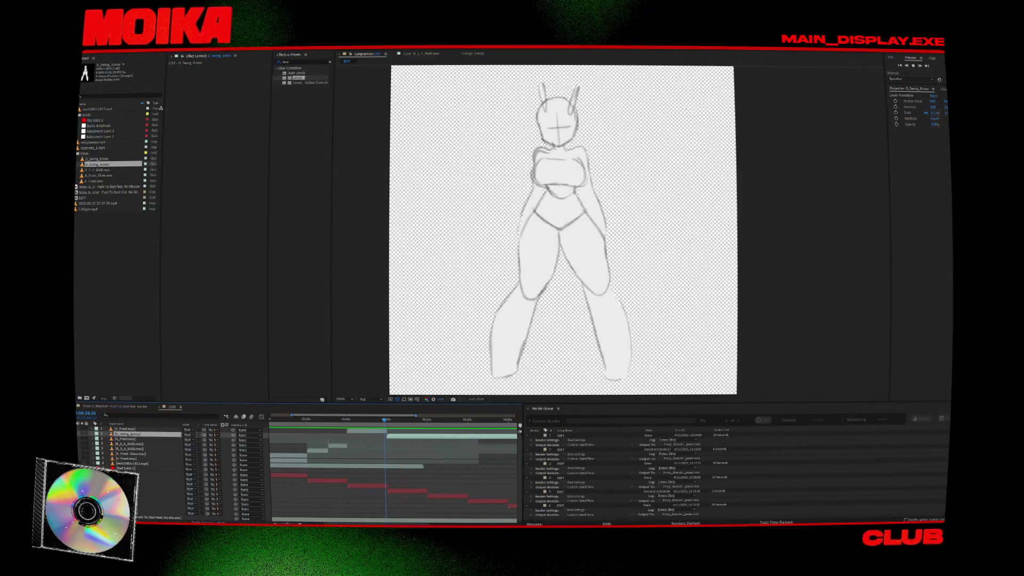
{"action": "scroll", "coordinate": [406, 428], "scroll_direction": "down", "scroll_amount": 3}
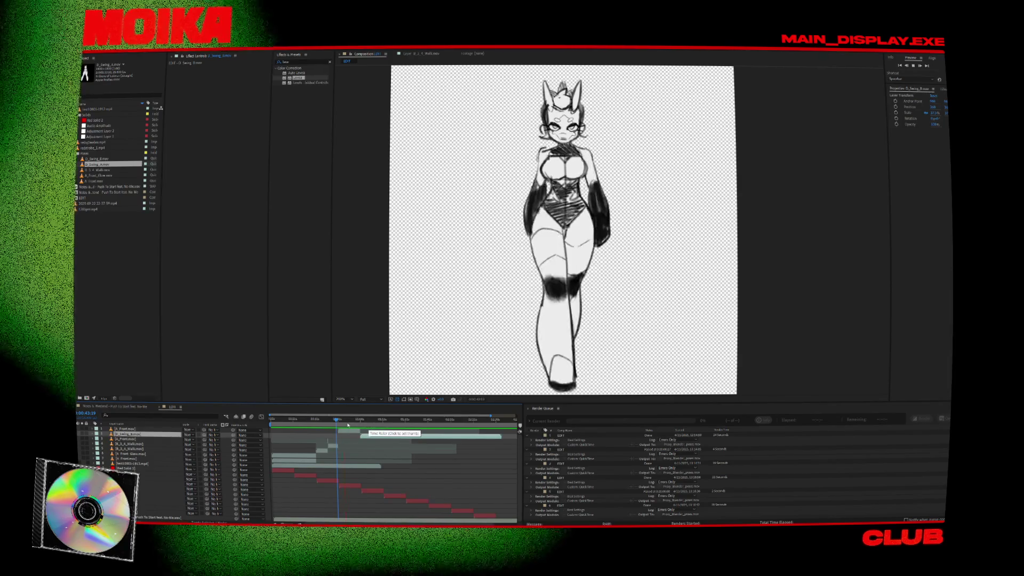
{"action": "left_click", "coordinate": [343, 431]}
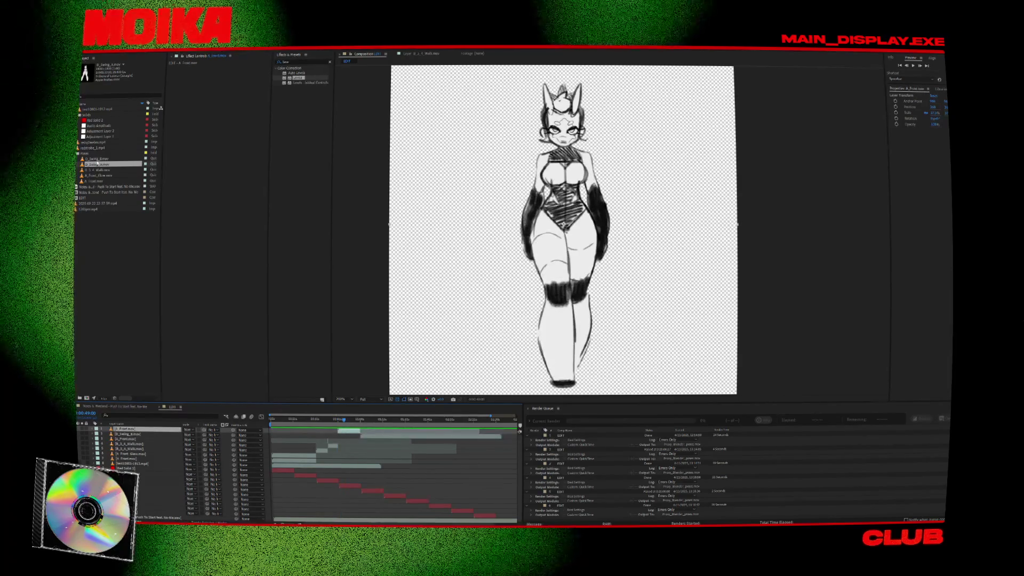
{"action": "left_click", "coordinate": [141, 258]}
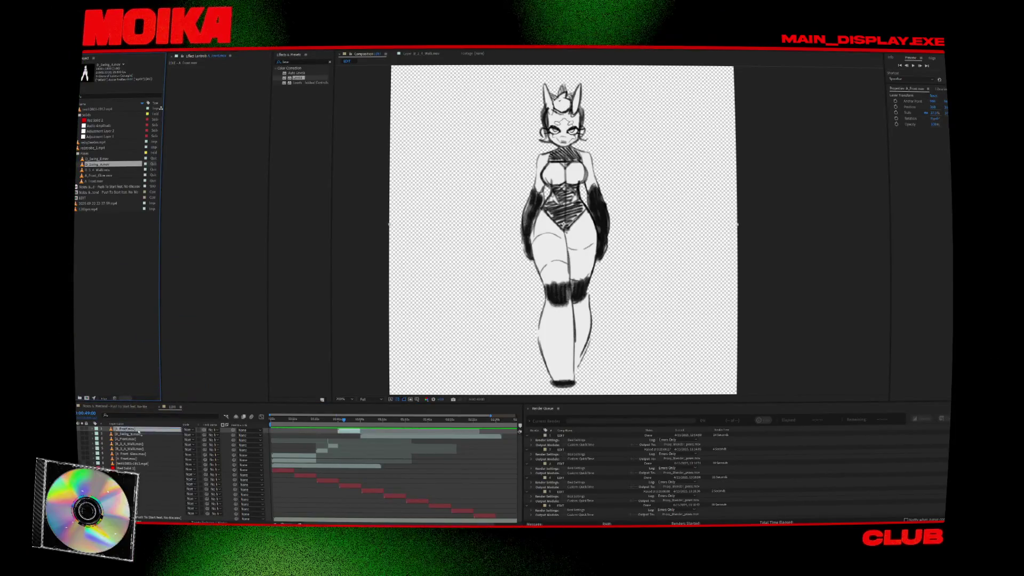
{"action": "left_click_drag", "start_coordinate": [138, 429], "coordinate": [137, 429]}
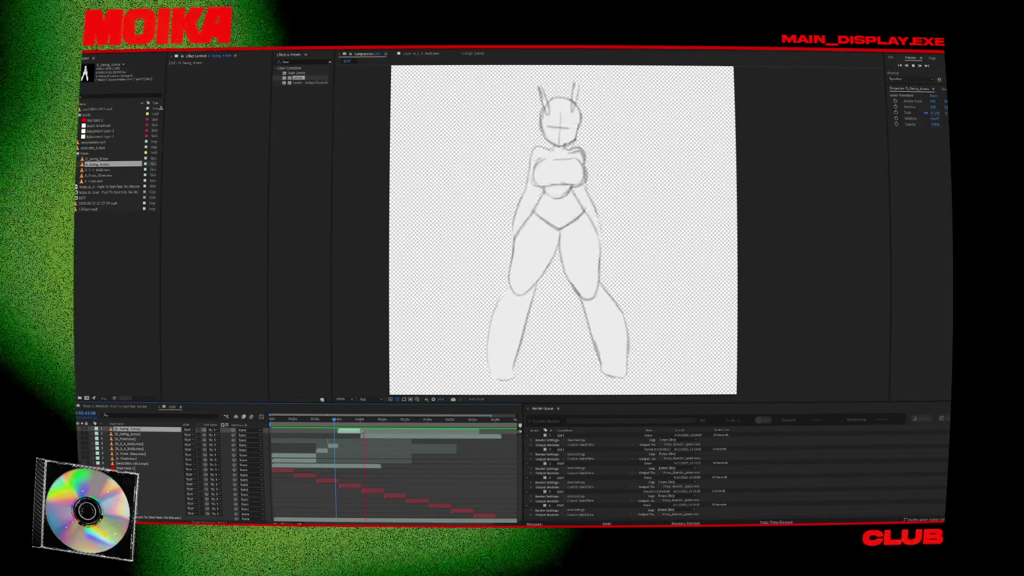
- Scrub the swing layer around 1:04 and settle on a cleaner drawing frame
{"action": "left_click", "coordinate": [341, 433]}
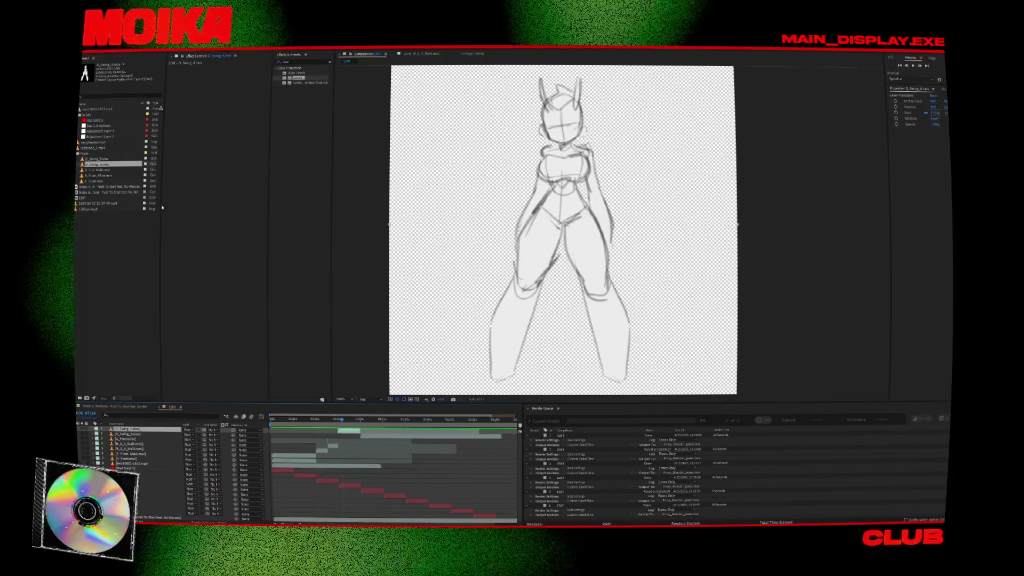
{"action": "left_click", "coordinate": [113, 159]}
{"action": "left_click", "coordinate": [367, 433]}
{"action": "left_click", "coordinate": [366, 437]}
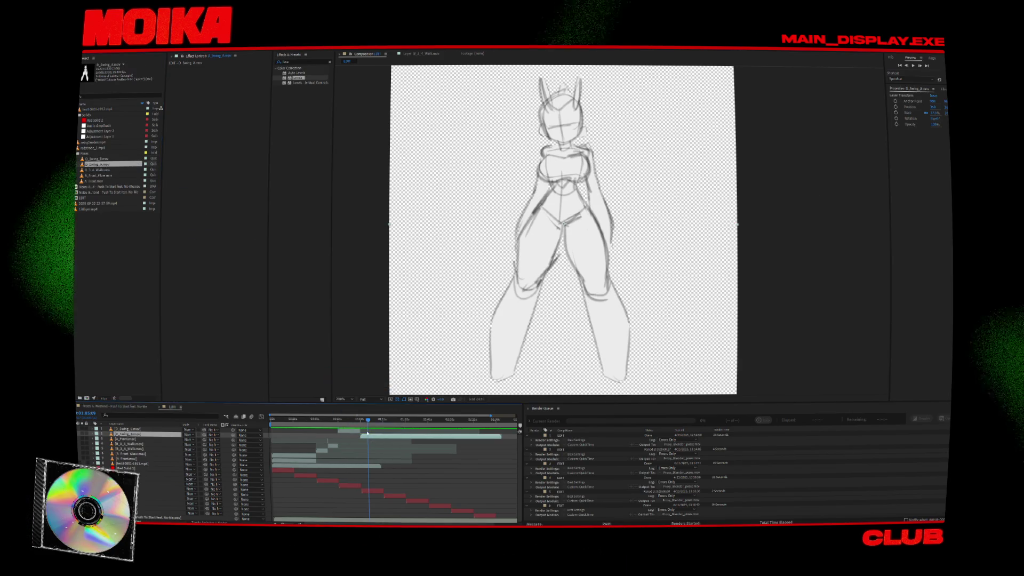
{"action": "left_click", "coordinate": [356, 420]}
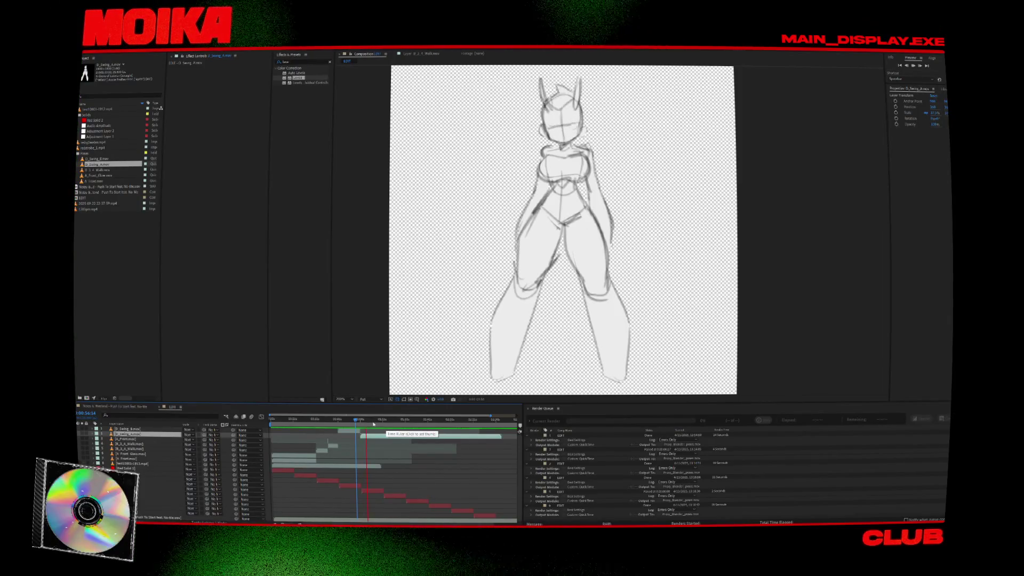
{"action": "scroll", "coordinate": [377, 444], "scroll_direction": "up", "scroll_amount": 3}
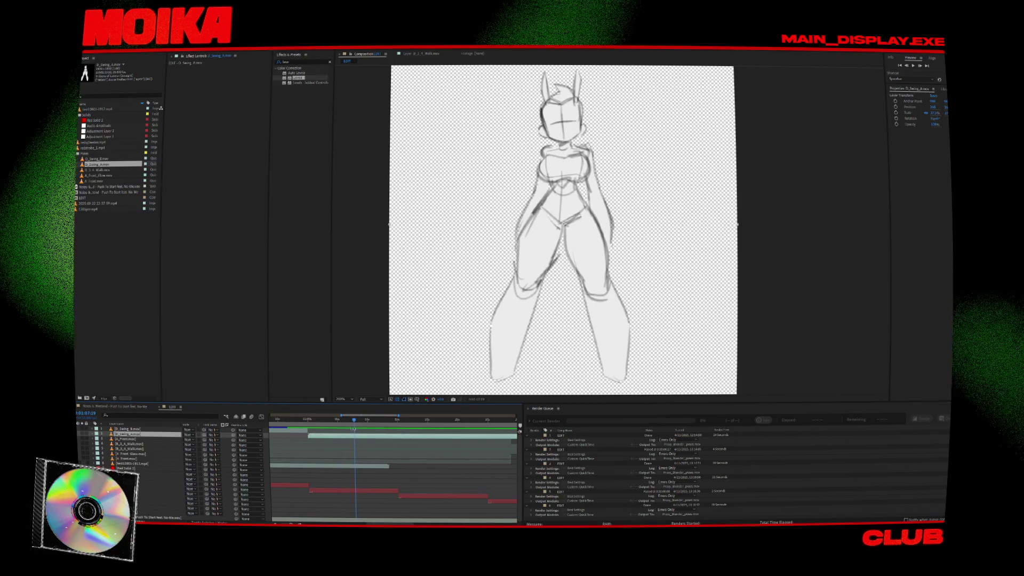
{"action": "right_click", "coordinate": [356, 437]}
- Freeze the D_Swing_A sketch layer on the current frame and move it to the top of the stack
{"action": "mouse_move", "coordinate": [393, 298]}
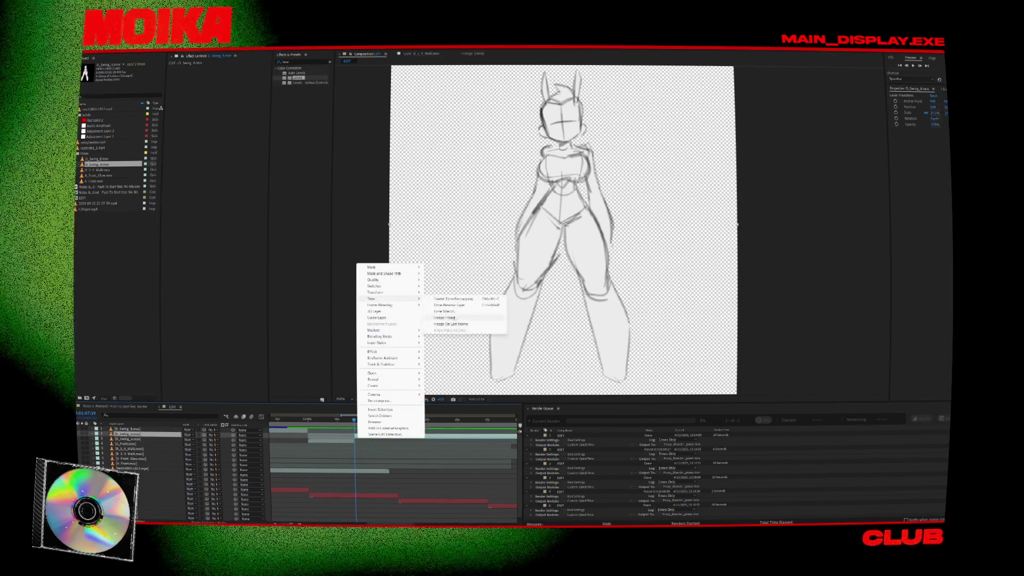
{"action": "left_click", "coordinate": [451, 317]}
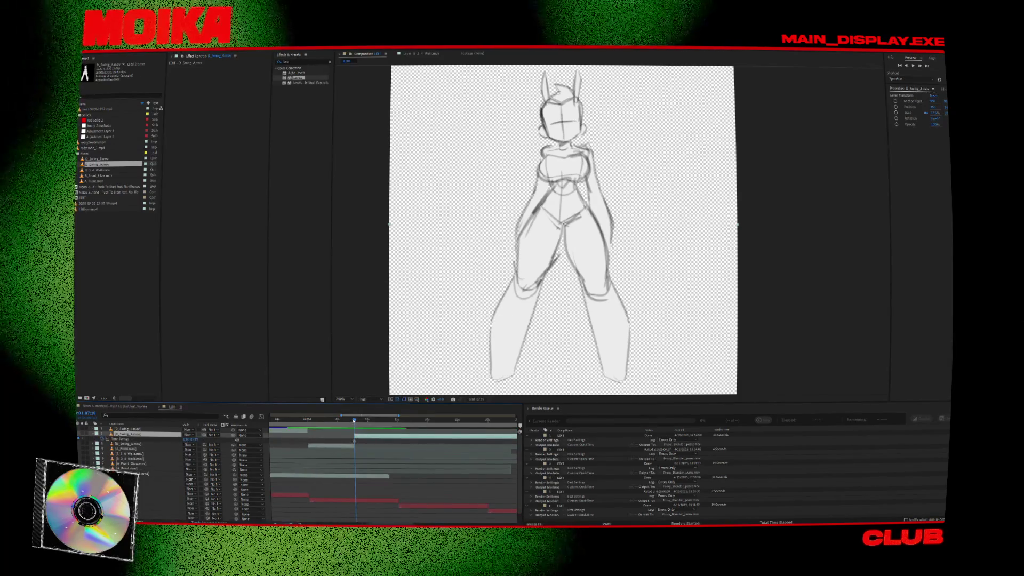
{"action": "left_click_drag", "start_coordinate": [151, 435], "coordinate": [153, 441]}
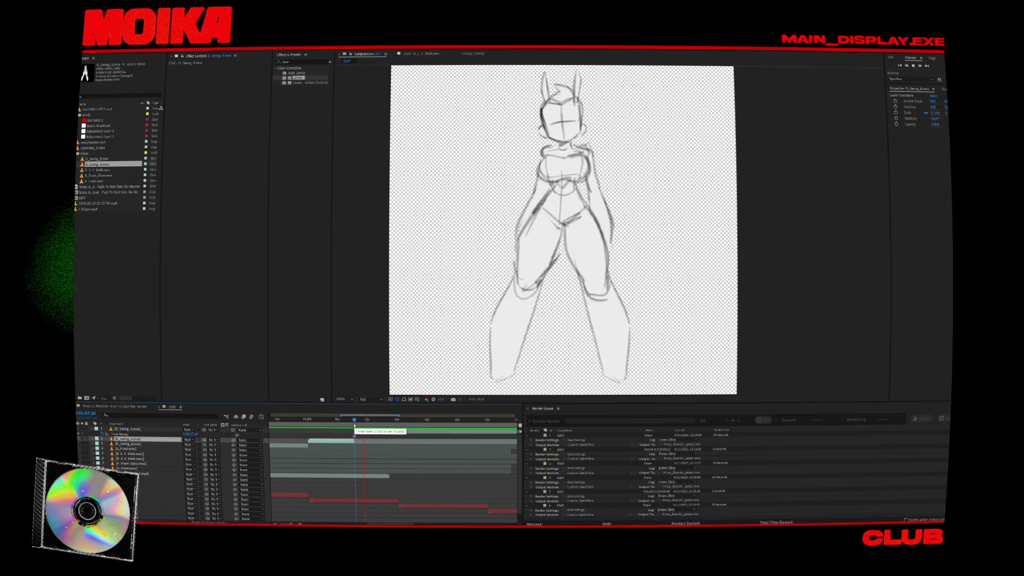
{"action": "scroll", "coordinate": [392, 439], "scroll_direction": "down", "scroll_amount": 3}
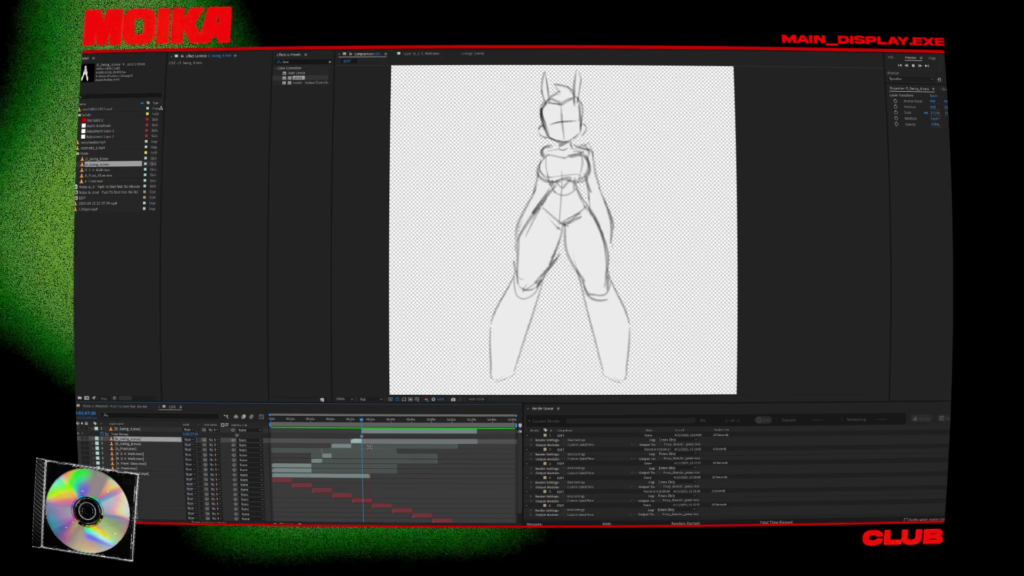
{"action": "scroll", "coordinate": [362, 436], "scroll_direction": "up", "scroll_amount": 3}
- Extend the frozen layer's out point slightly past 1:15 and save the project
{"action": "left_click", "coordinate": [360, 422]}
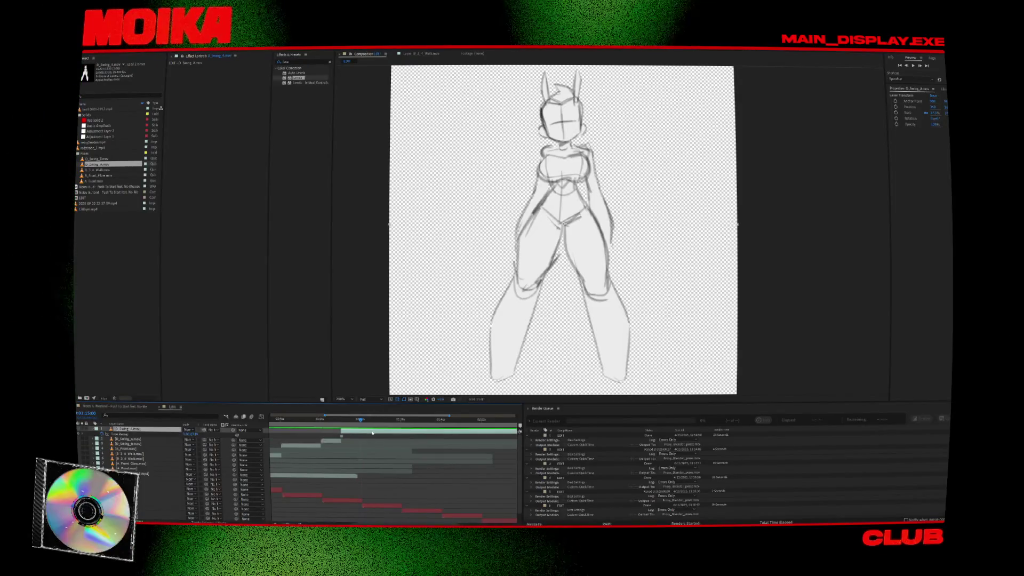
{"action": "left_click", "coordinate": [360, 422]}
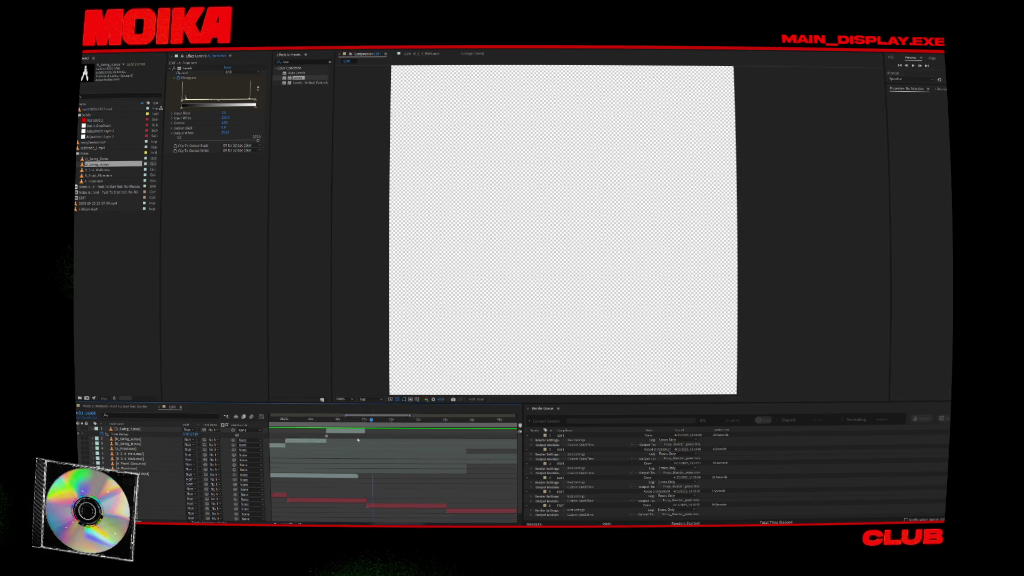
{"action": "left_click", "coordinate": [357, 425]}
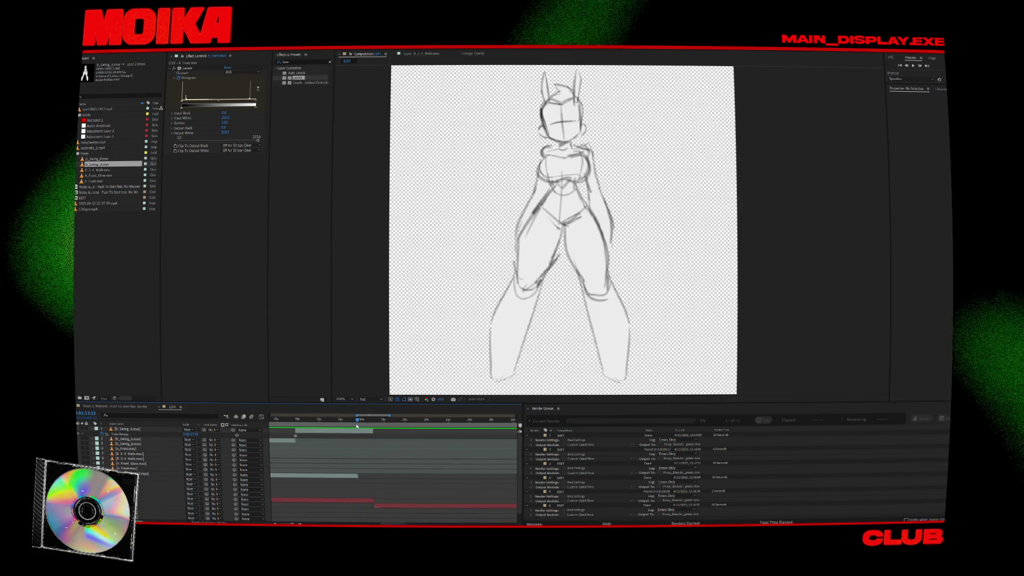
{"action": "left_click", "coordinate": [362, 432]}
{"action": "key", "text": "minus"}
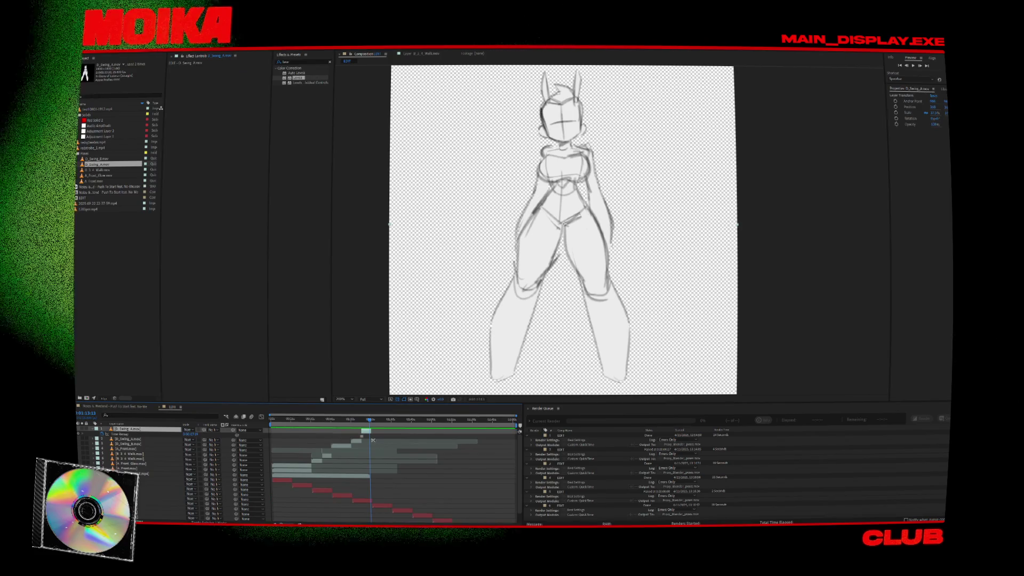
{"action": "key", "text": "equal"}
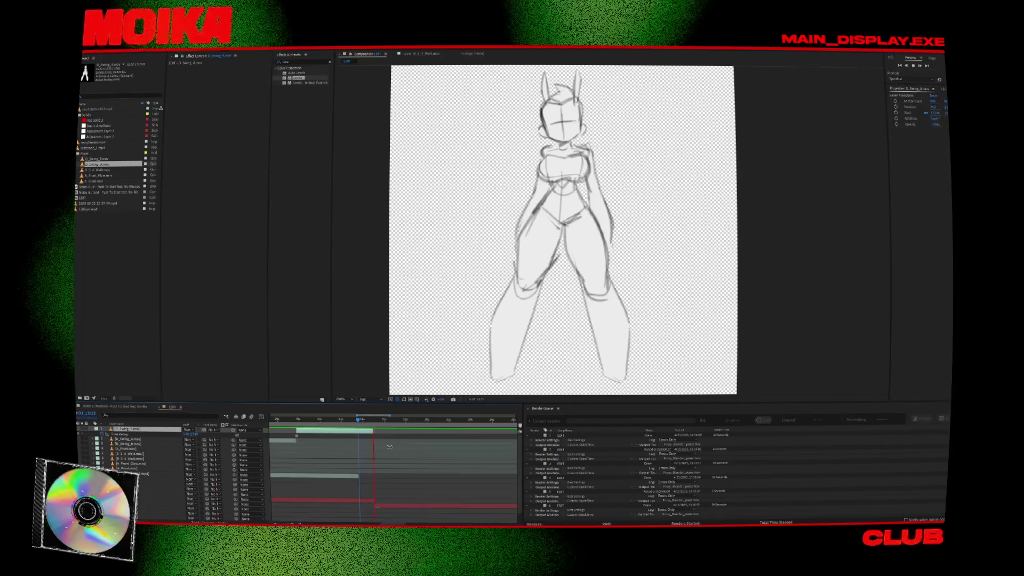
{"action": "left_click_drag", "start_coordinate": [390, 447], "coordinate": [398, 443]}
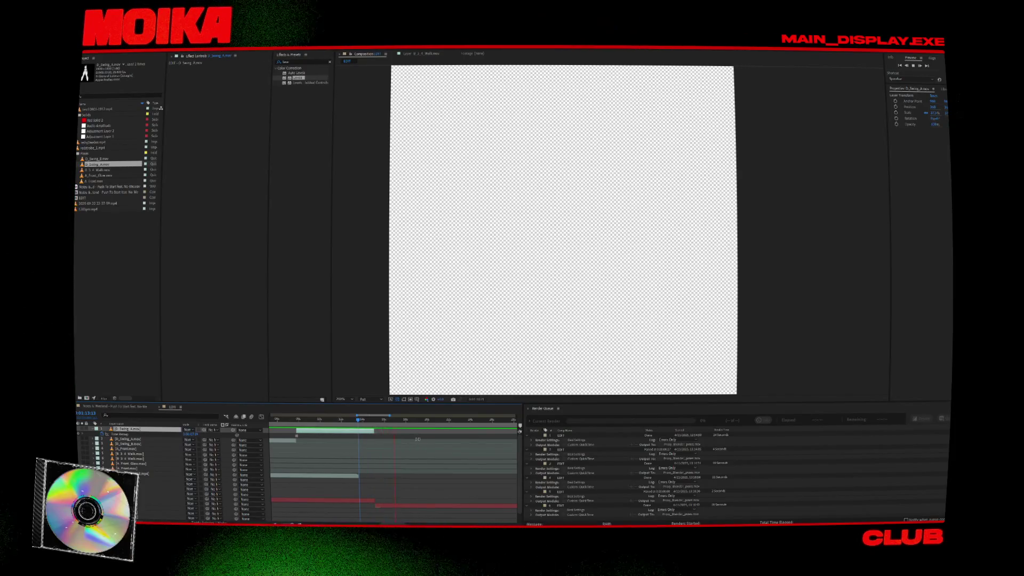
{"action": "scroll", "coordinate": [418, 439], "scroll_direction": "down", "scroll_amount": 3}
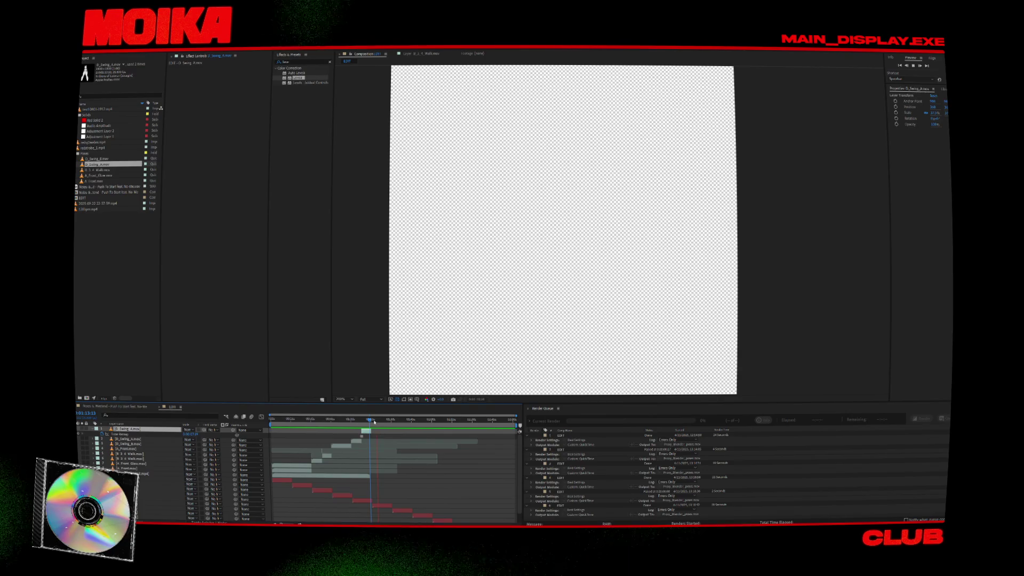
{"action": "left_click_drag", "start_coordinate": [371, 421], "coordinate": [372, 423]}
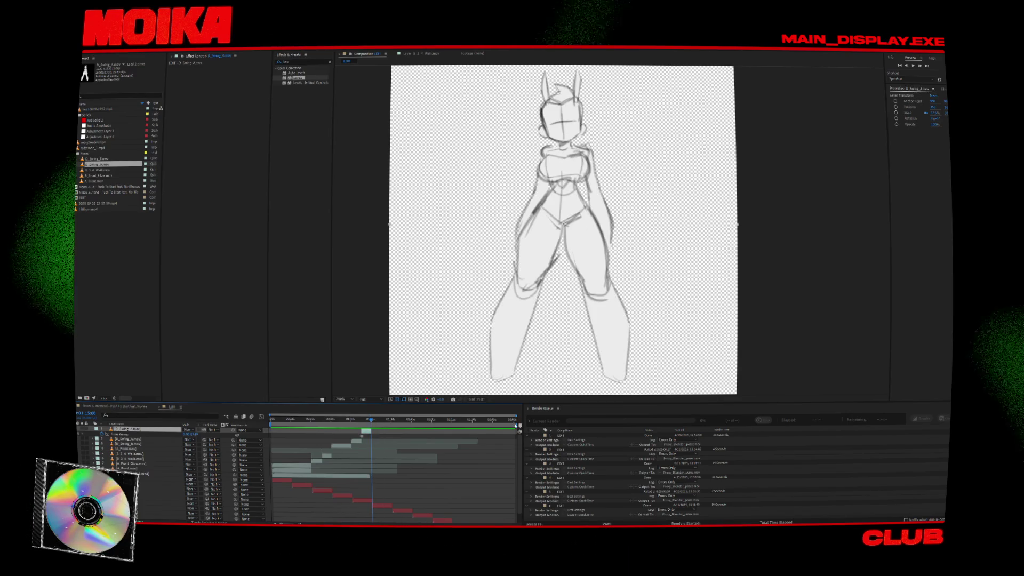
{"action": "key", "text": "ctrl+s"}
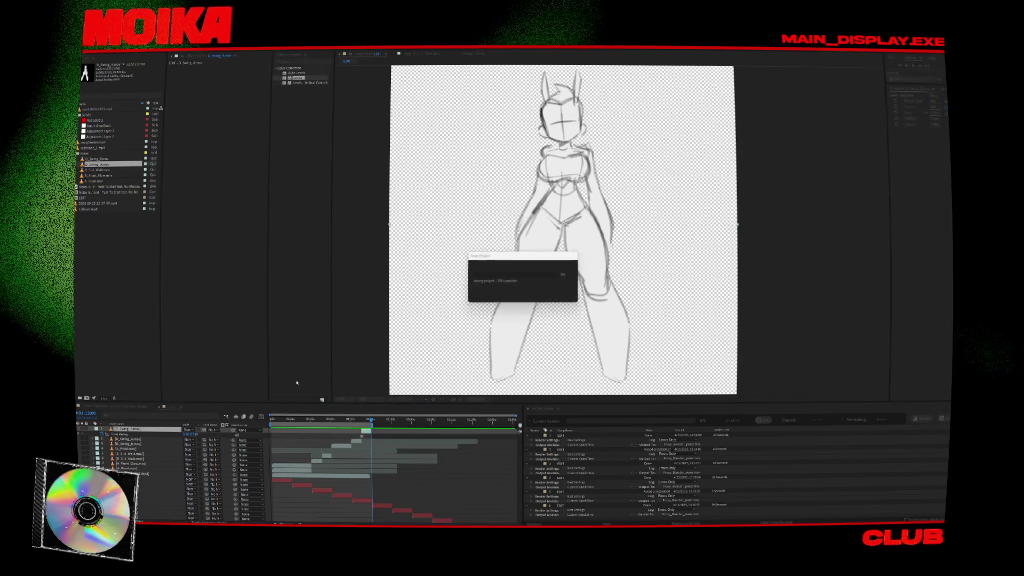
{"action": "key", "text": "alt+c"}
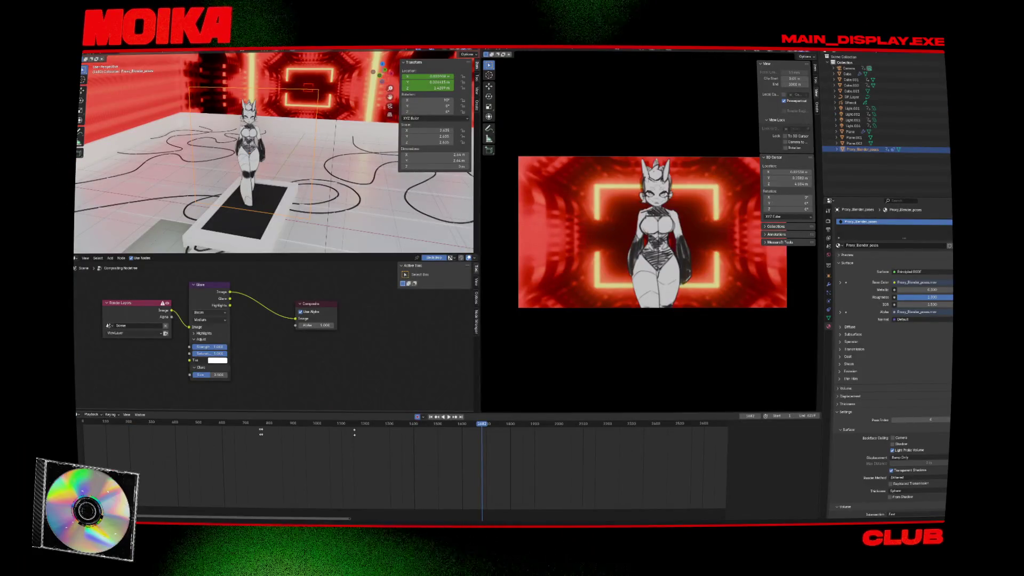
- Save the Blender neon-room scene, then start a new General default scene
{"action": "key", "text": "F4"}
{"action": "left_click", "coordinate": [101, 82]}
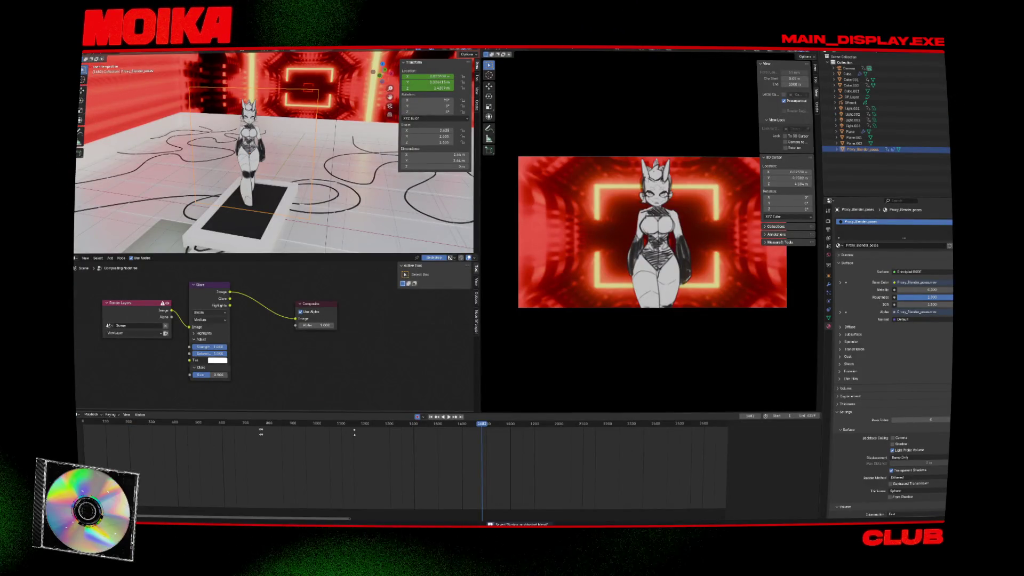
{"action": "key", "text": "F4"}
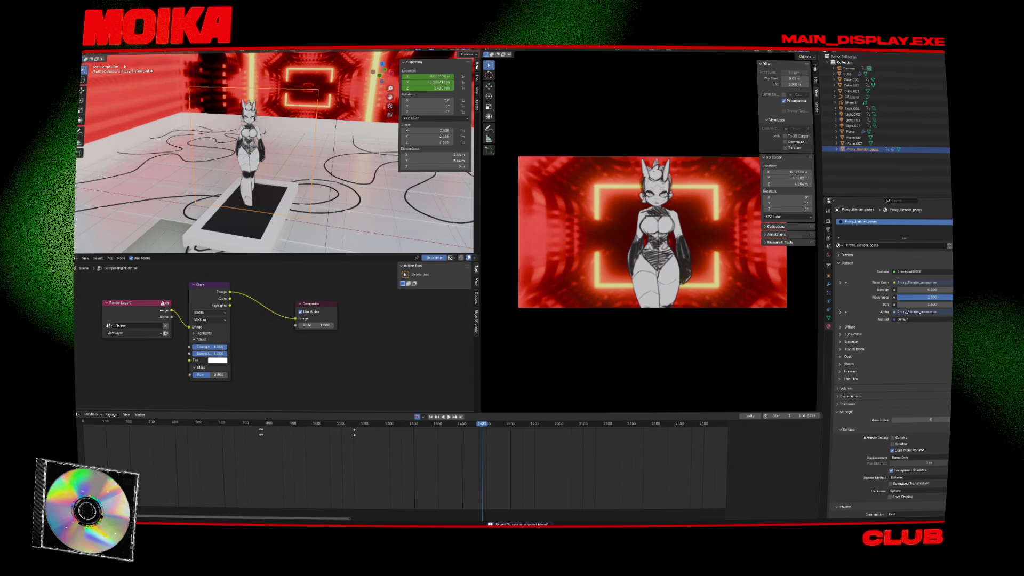
{"action": "left_click", "coordinate": [156, 53]}
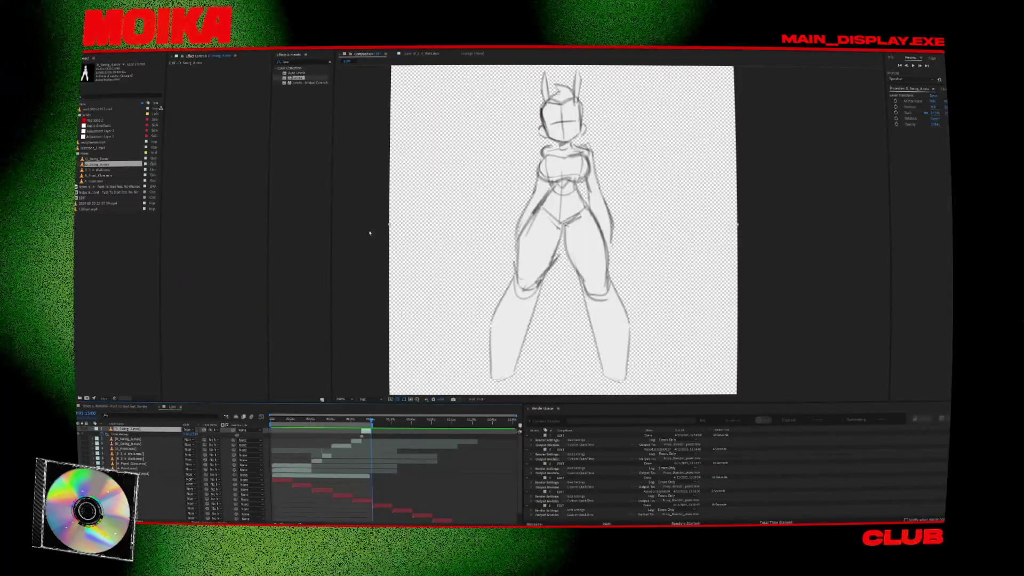
- Duplicate the render queue item with its file name and render it, overwriting the previous output
{"action": "right_click", "coordinate": [584, 505]}
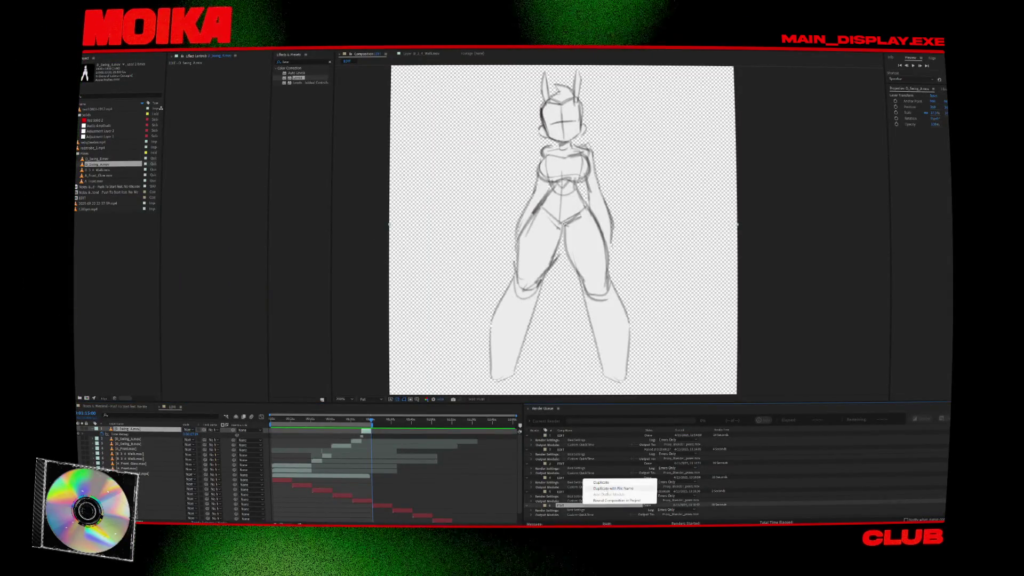
{"action": "left_click", "coordinate": [614, 488]}
{"action": "left_click", "coordinate": [922, 418]}
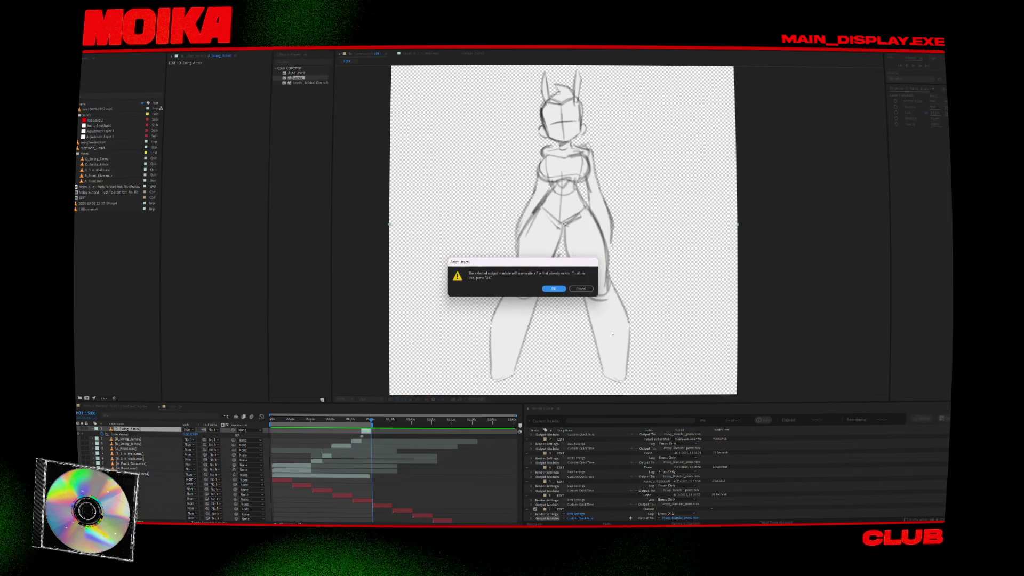
{"action": "left_click", "coordinate": [563, 288]}
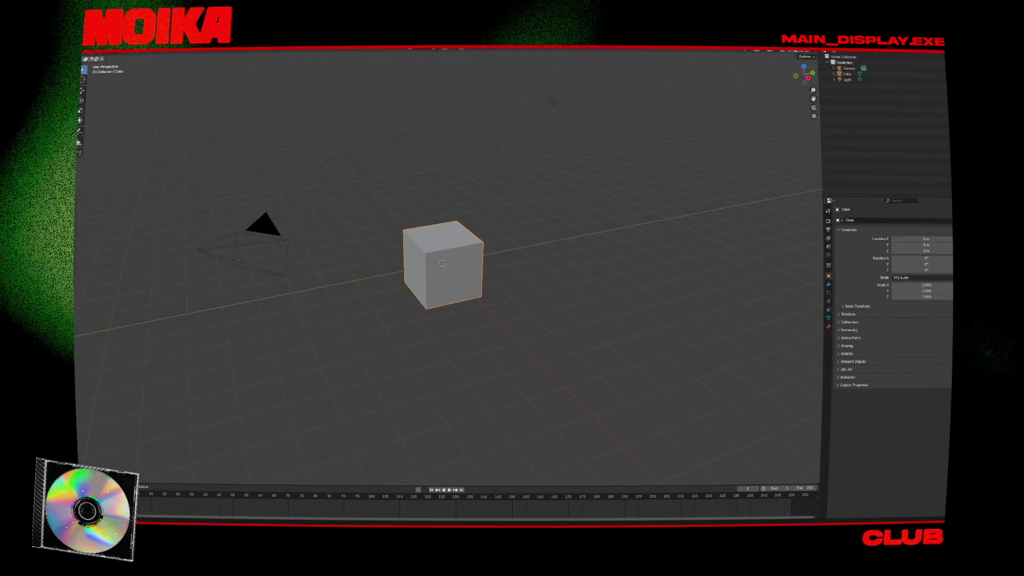
- Reopen the recent neon-room character .blend and play the animation from an earlier frame
{"action": "mouse_move", "coordinate": [115, 63]}
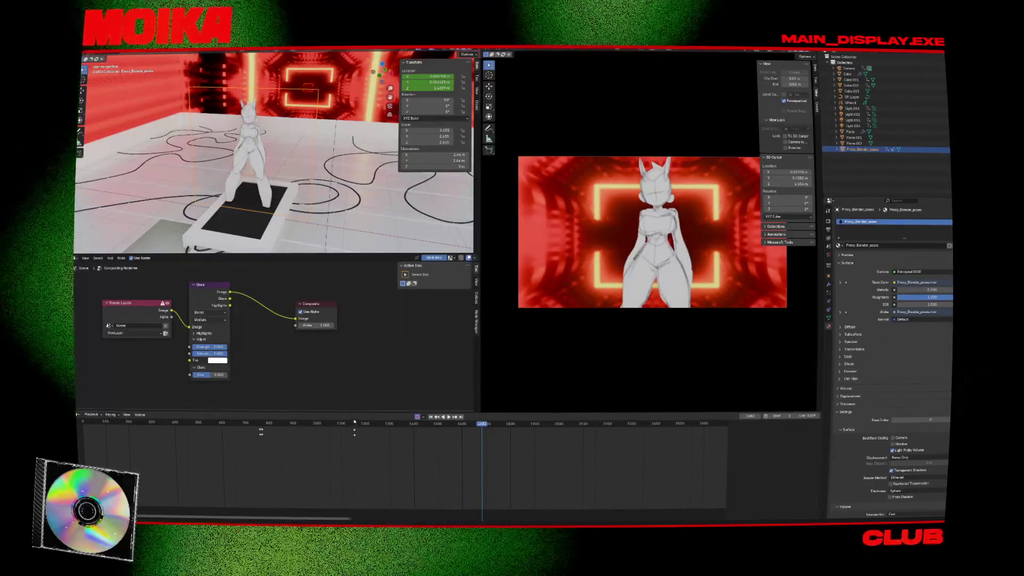
{"action": "left_click", "coordinate": [354, 421]}
{"action": "key", "text": "space"}
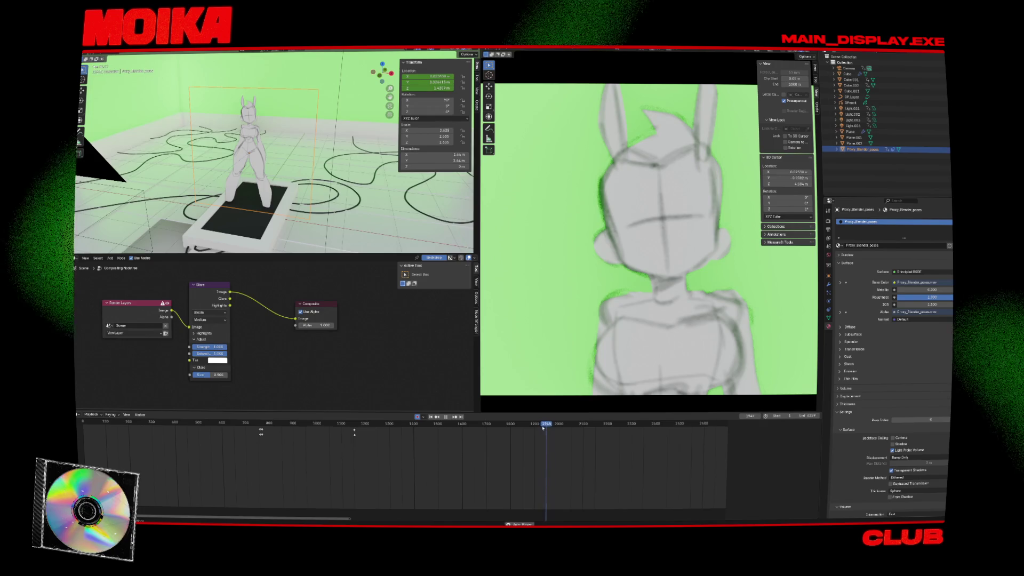
- Replay the background change by jumping back to around frames 1934, 1898 and 1760
{"action": "left_click", "coordinate": [543, 427]}
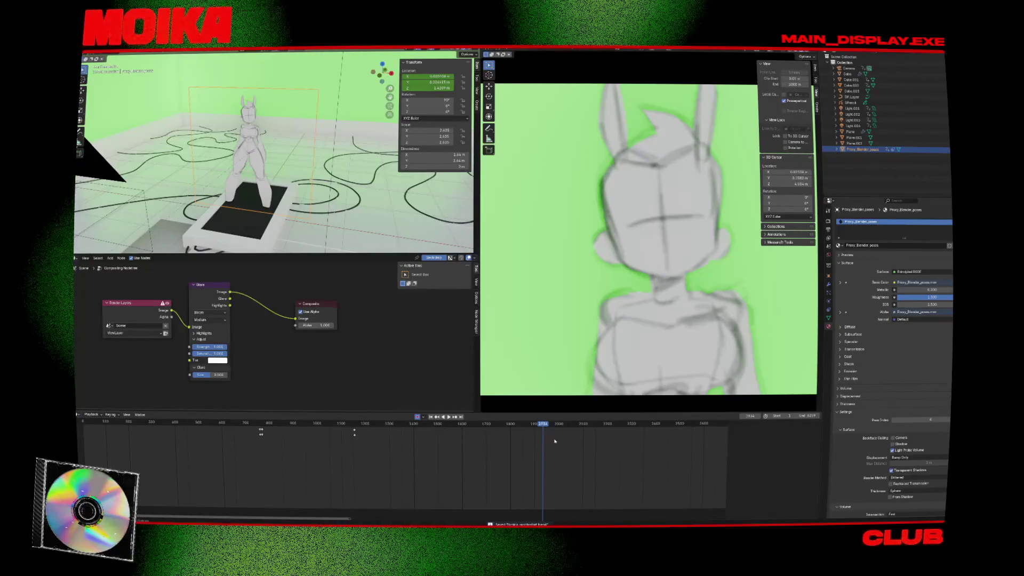
{"action": "key", "text": "space"}
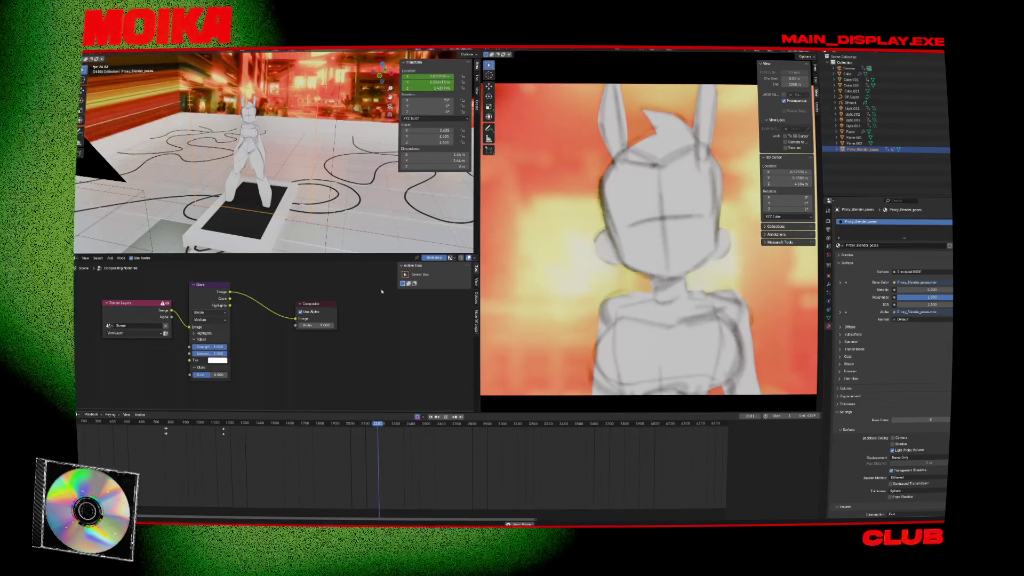
{"action": "left_click", "coordinate": [347, 424]}
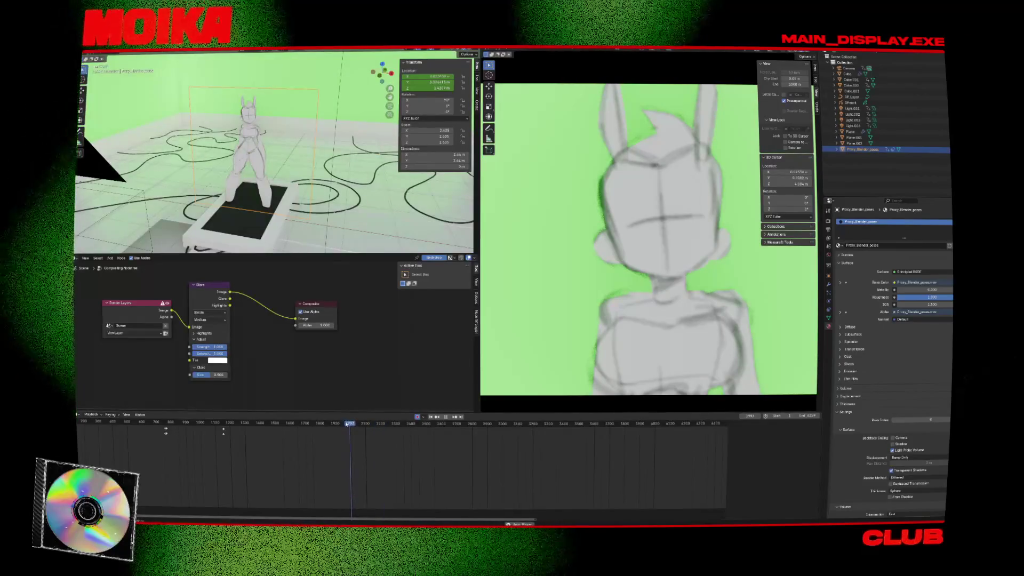
{"action": "left_click", "coordinate": [330, 424]}
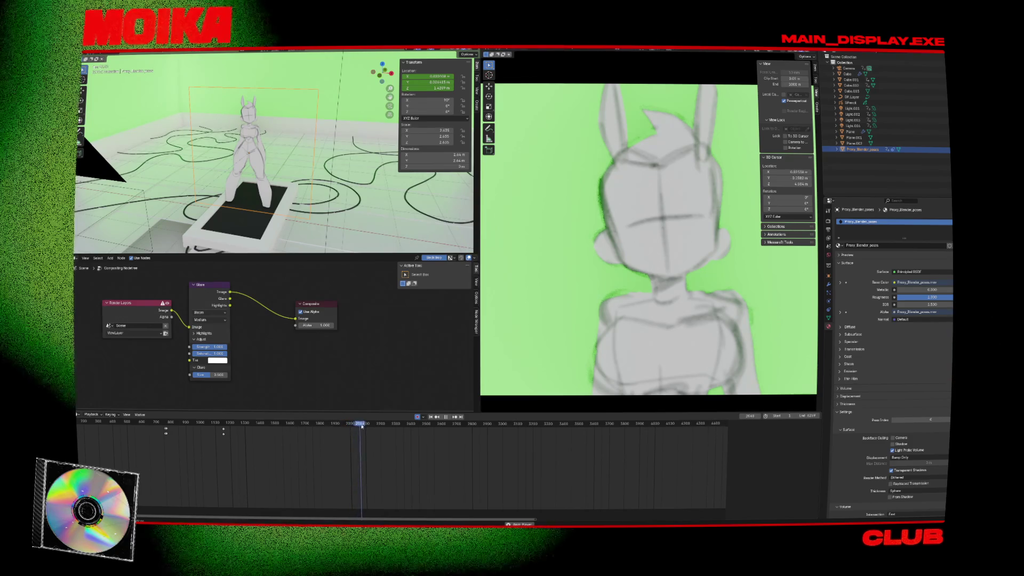
{"action": "left_click", "coordinate": [331, 426]}
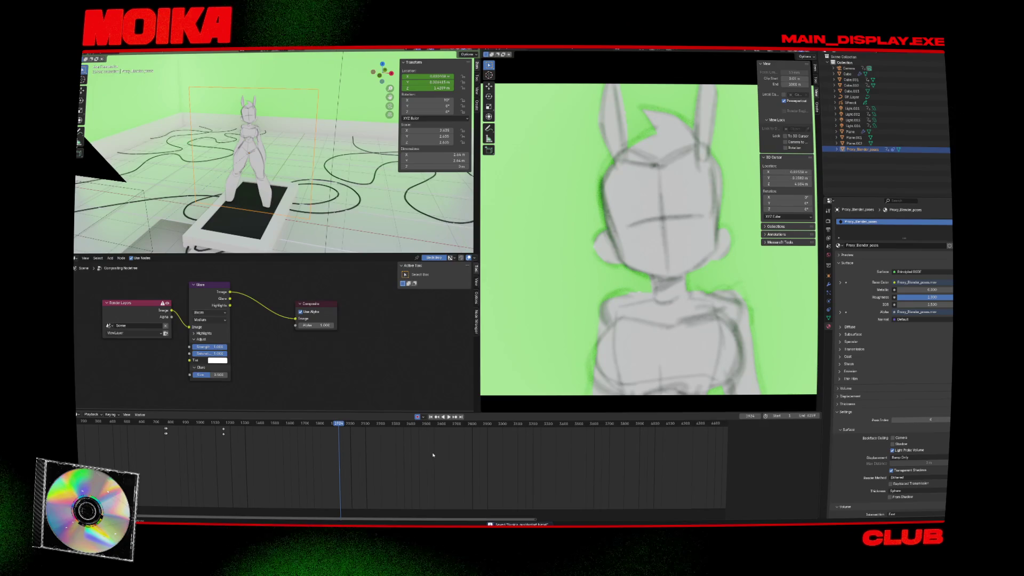
{"action": "left_click", "coordinate": [315, 424]}
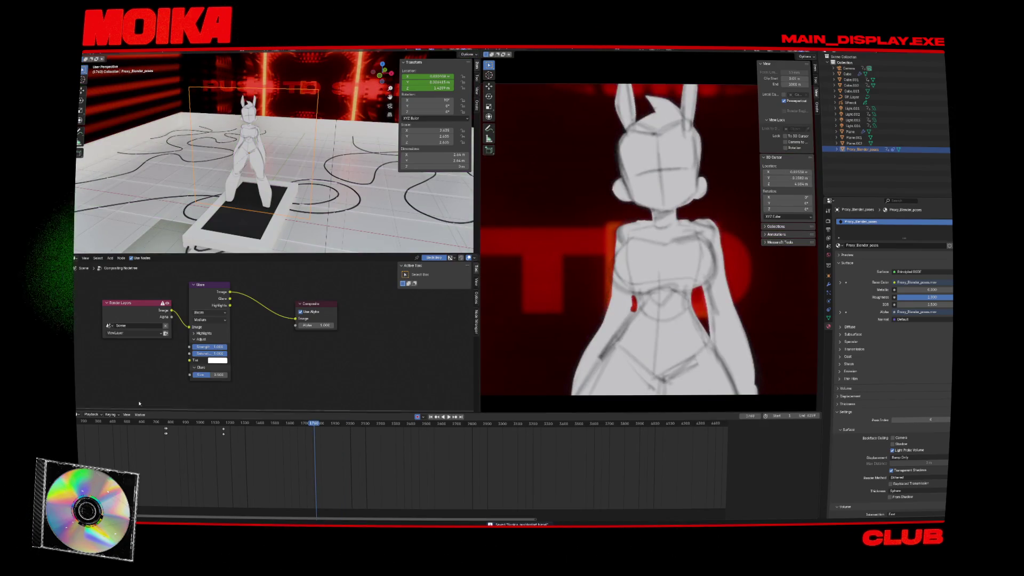
{"action": "key", "text": "space"}
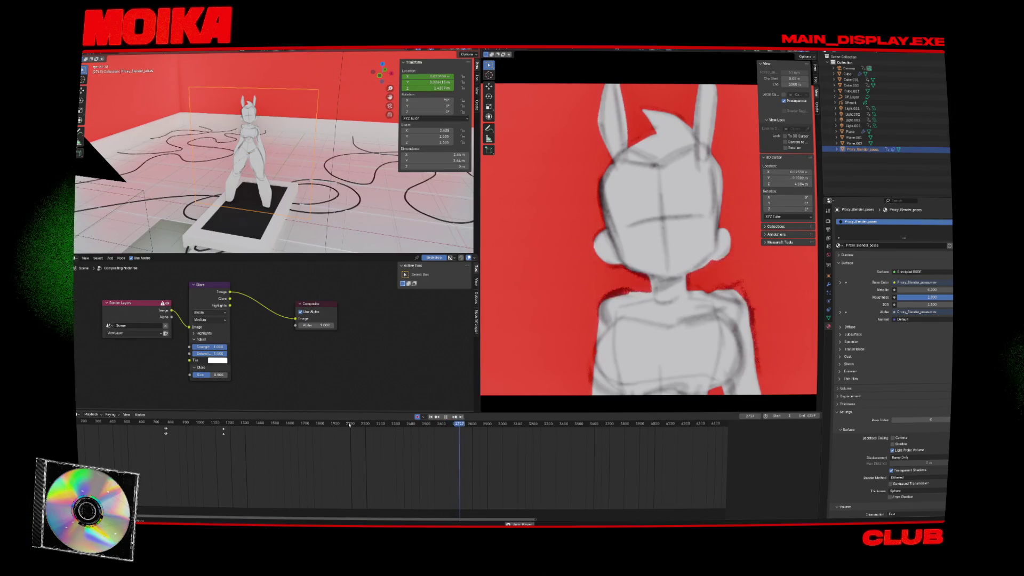
{"action": "key", "text": "space"}
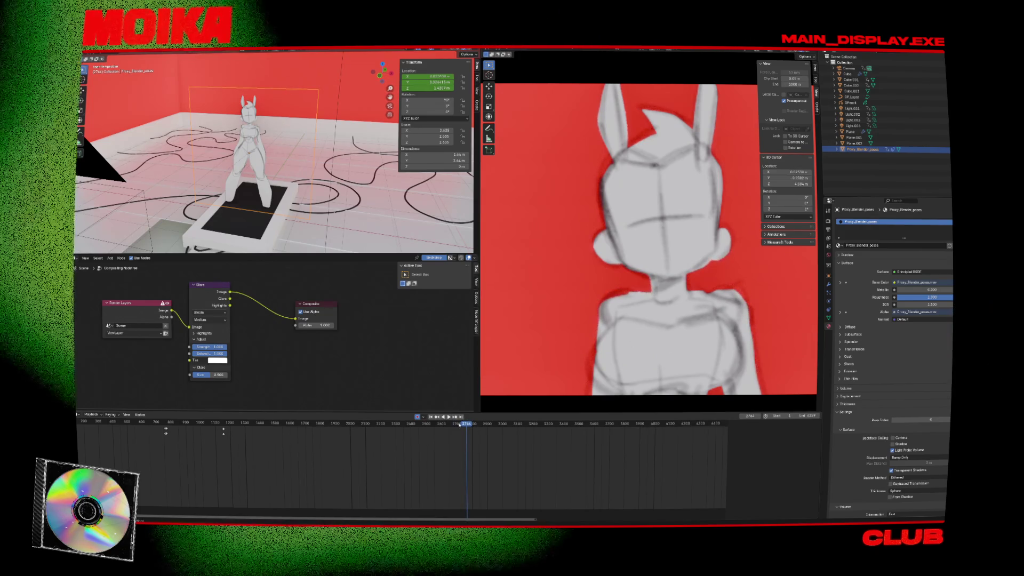
{"action": "left_click_drag", "start_coordinate": [485, 427], "coordinate": [593, 427]}
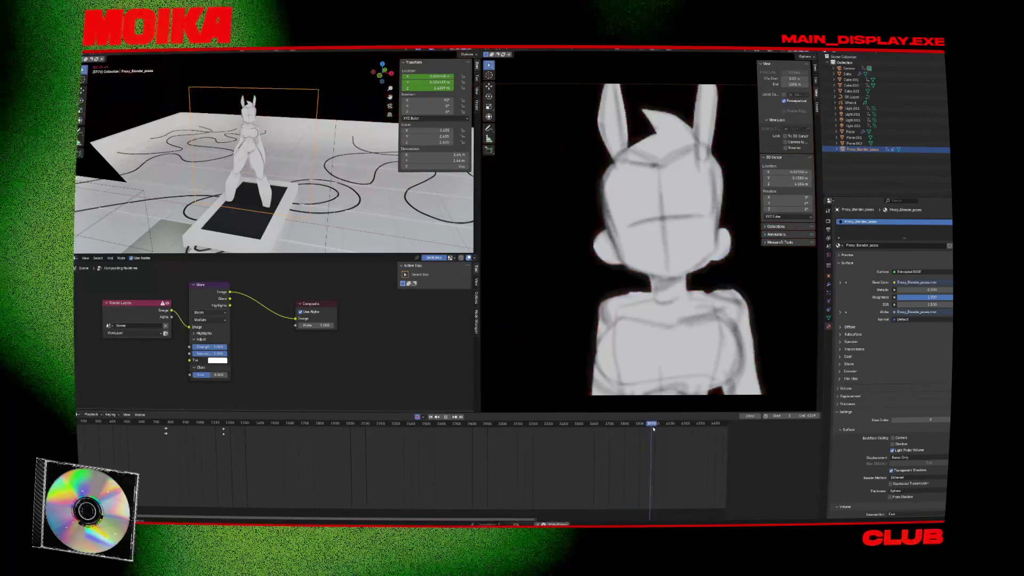
{"action": "key", "text": "space"}
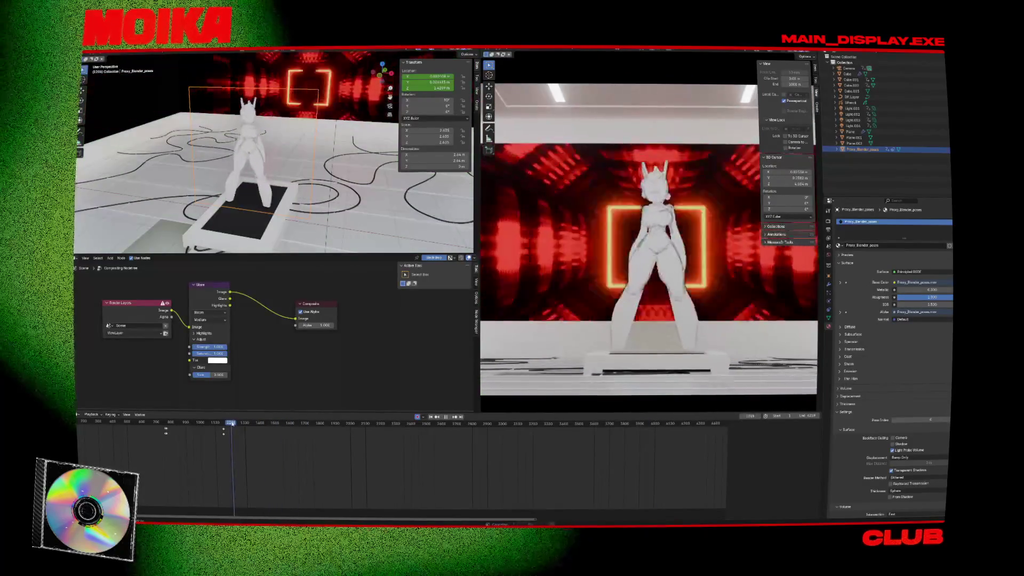
{"action": "left_click_drag", "start_coordinate": [311, 427], "coordinate": [337, 425]}
{"action": "key", "text": "space"}
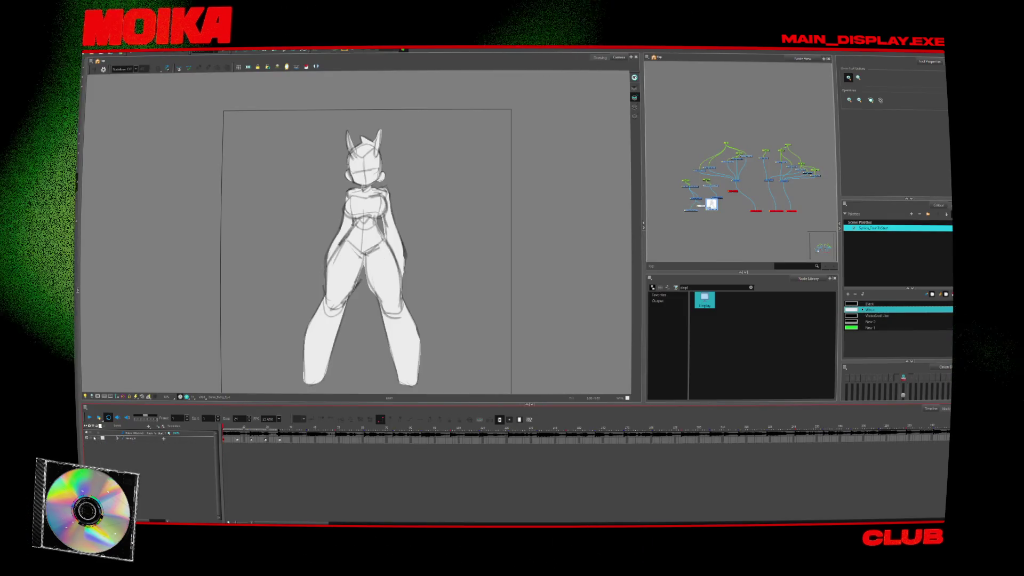
- Re-enable the character's drawing nodes, frame the sketch, and add a new Drawing layer
{"action": "left_click", "coordinate": [87, 439]}
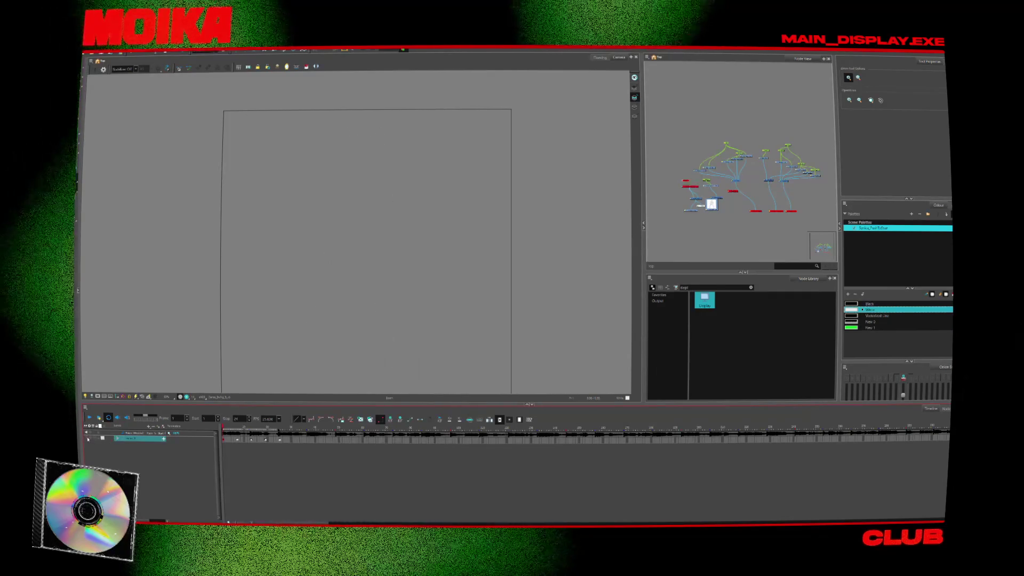
{"action": "left_click_drag", "start_coordinate": [282, 313], "coordinate": [353, 252]}
{"action": "left_click", "coordinate": [351, 273]}
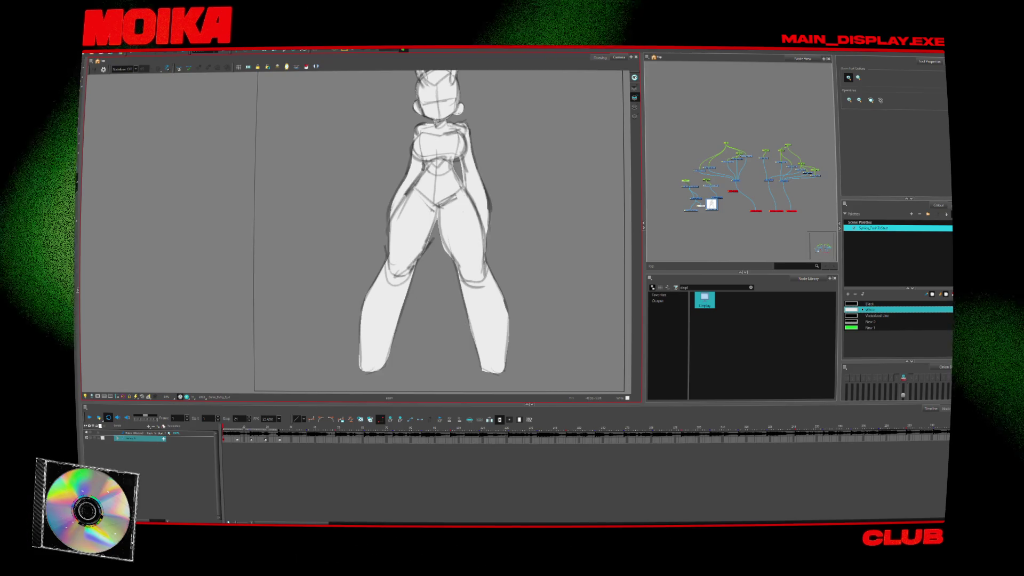
{"action": "left_click", "coordinate": [148, 427]}
{"action": "left_click", "coordinate": [157, 453]}
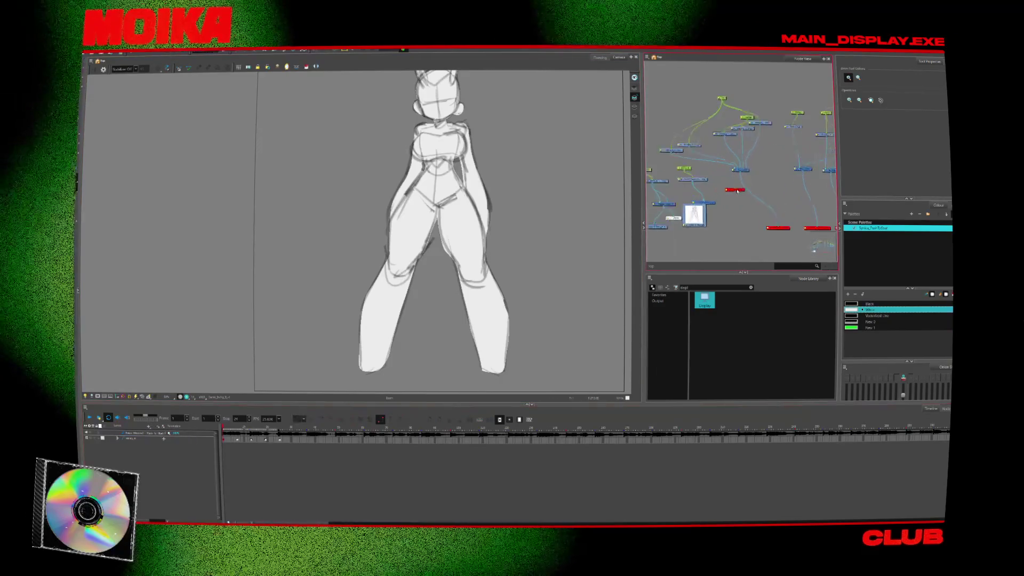
- Widen and heighten the Node View panel and zoom into the node graph
{"action": "left_click", "coordinate": [715, 203]}
{"action": "scroll", "coordinate": [707, 213], "scroll_direction": "up", "scroll_amount": 2}
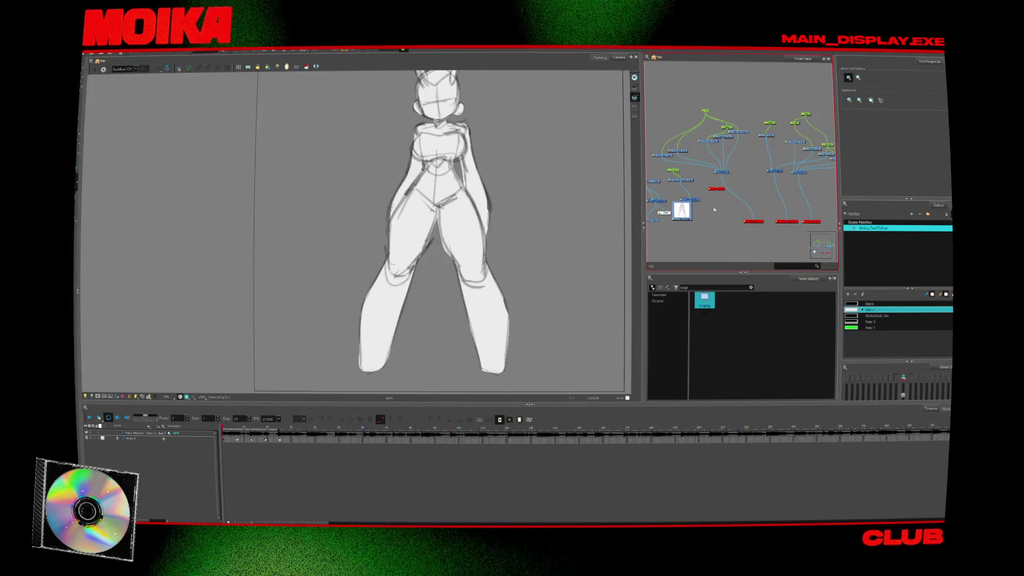
{"action": "scroll", "coordinate": [707, 213], "scroll_direction": "down", "scroll_amount": 2}
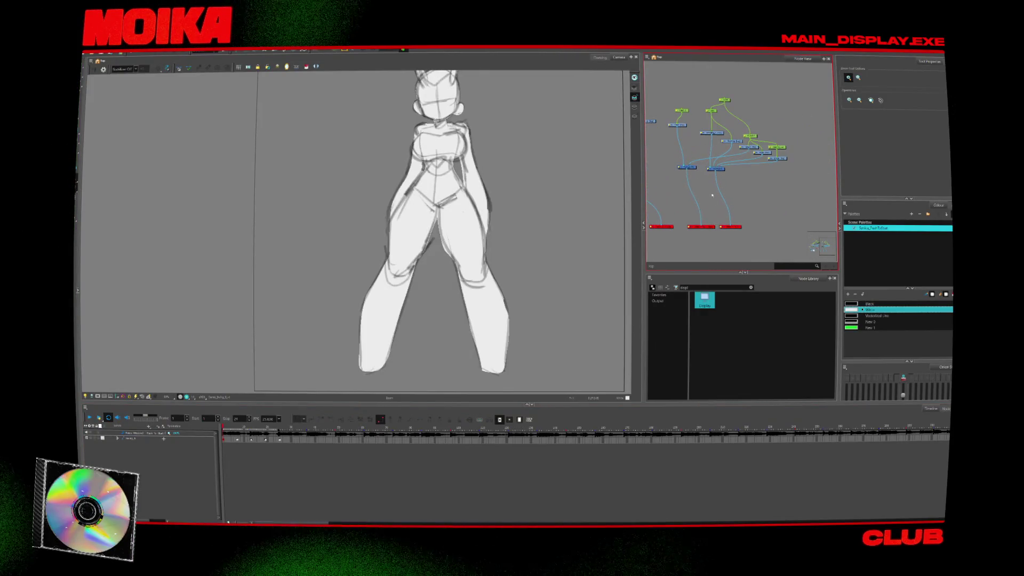
{"action": "left_click_drag", "start_coordinate": [643, 248], "coordinate": [555, 248]}
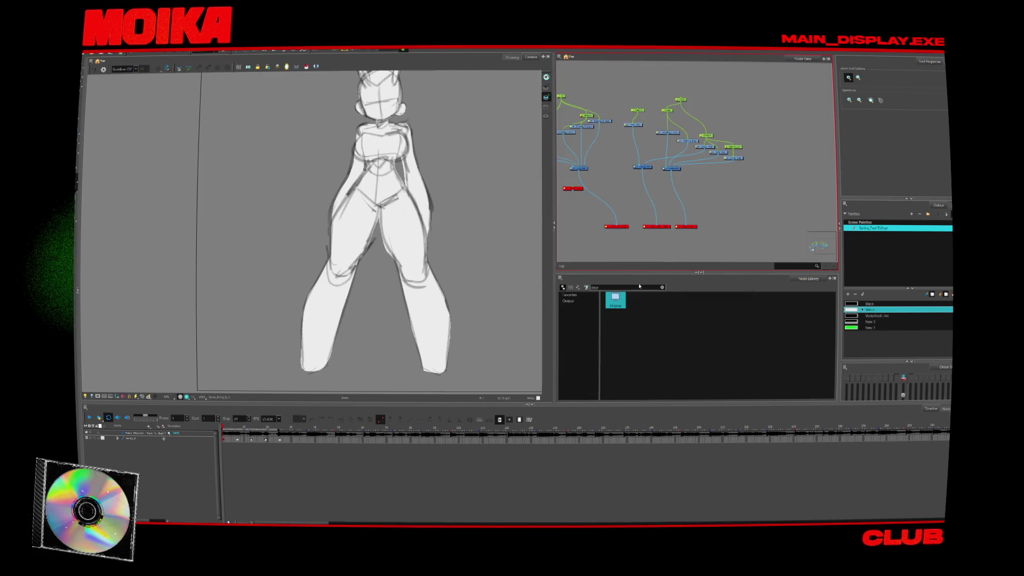
{"action": "left_click_drag", "start_coordinate": [639, 274], "coordinate": [640, 339]}
{"action": "scroll", "coordinate": [701, 241], "scroll_direction": "up", "scroll_amount": 2}
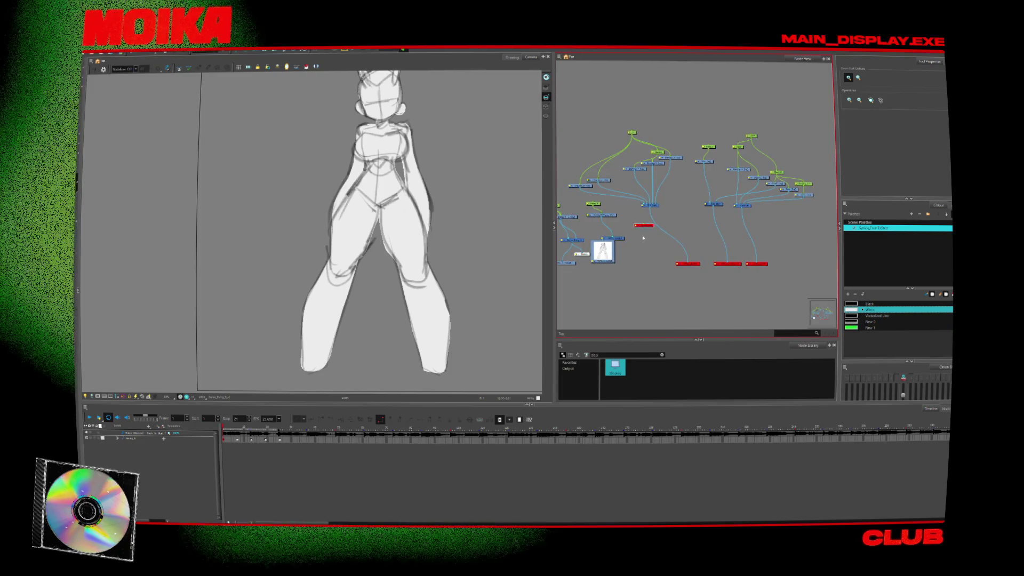
{"action": "scroll", "coordinate": [639, 235], "scroll_direction": "up", "scroll_amount": 2}
{"action": "scroll", "coordinate": [640, 236], "scroll_direction": "up", "scroll_amount": 1}
- Turn on thumbnails for the drawing nodes and arrange all five side by side in a row
{"action": "left_click_drag", "start_coordinate": [652, 247], "coordinate": [716, 279]}
{"action": "left_click", "coordinate": [583, 267]}
{"action": "mouse_move", "coordinate": [598, 261]}
{"action": "left_mouse_down"}
{"action": "mouse_move", "coordinate": [676, 277]}
{"action": "mouse_move", "coordinate": [658, 287]}
{"action": "left_mouse_up"}
{"action": "mouse_move", "coordinate": [716, 265]}
{"action": "left_mouse_down"}
{"action": "mouse_move", "coordinate": [686, 236]}
{"action": "mouse_move", "coordinate": [721, 286]}
{"action": "mouse_move", "coordinate": [740, 264]}
{"action": "mouse_move", "coordinate": [745, 283]}
{"action": "left_mouse_up"}
{"action": "left_click", "coordinate": [734, 232]}
{"action": "left_click", "coordinate": [761, 233]}
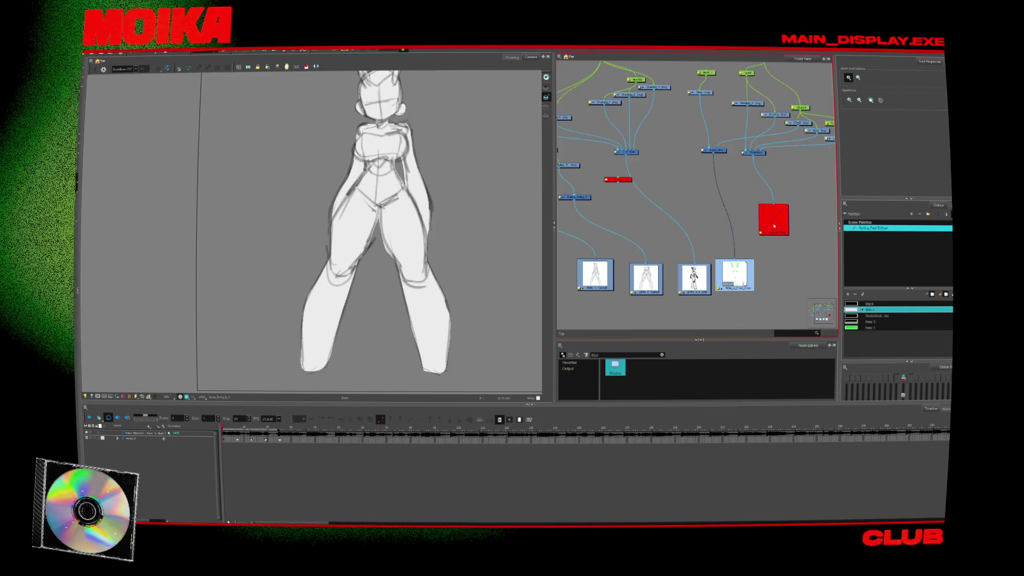
{"action": "mouse_move", "coordinate": [773, 216]}
{"action": "left_mouse_down"}
{"action": "mouse_move", "coordinate": [759, 271]}
{"action": "mouse_move", "coordinate": [754, 262]}
{"action": "mouse_move", "coordinate": [775, 289]}
{"action": "left_mouse_up"}
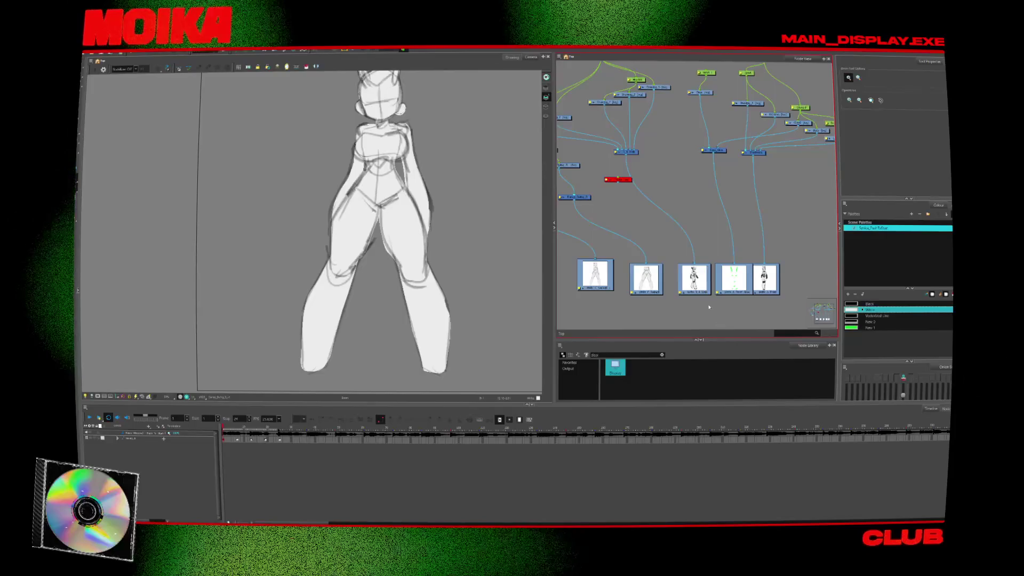
{"action": "scroll", "coordinate": [716, 215], "scroll_direction": "down", "scroll_amount": 3}
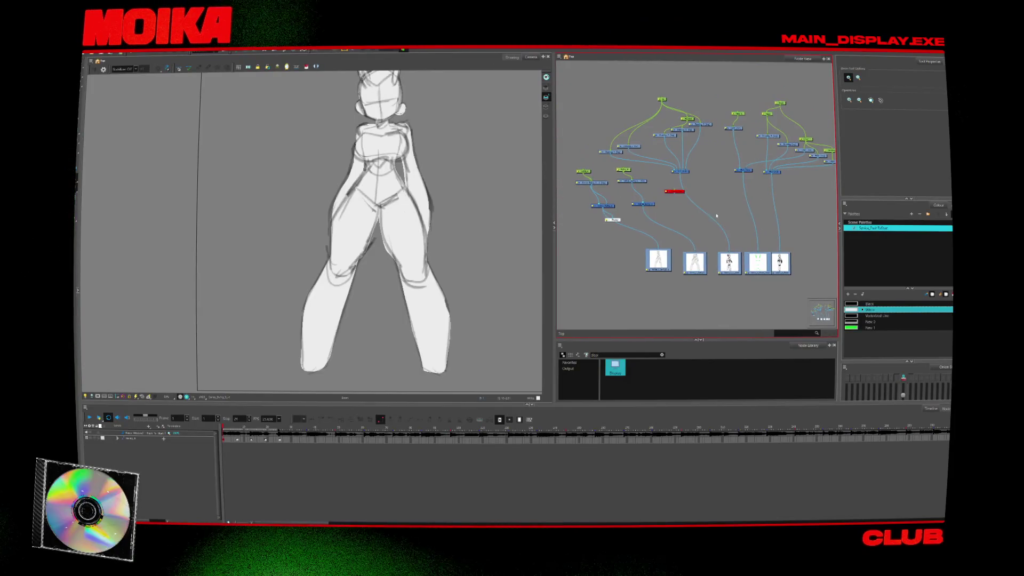
{"action": "left_click_drag", "start_coordinate": [618, 223], "coordinate": [635, 222]}
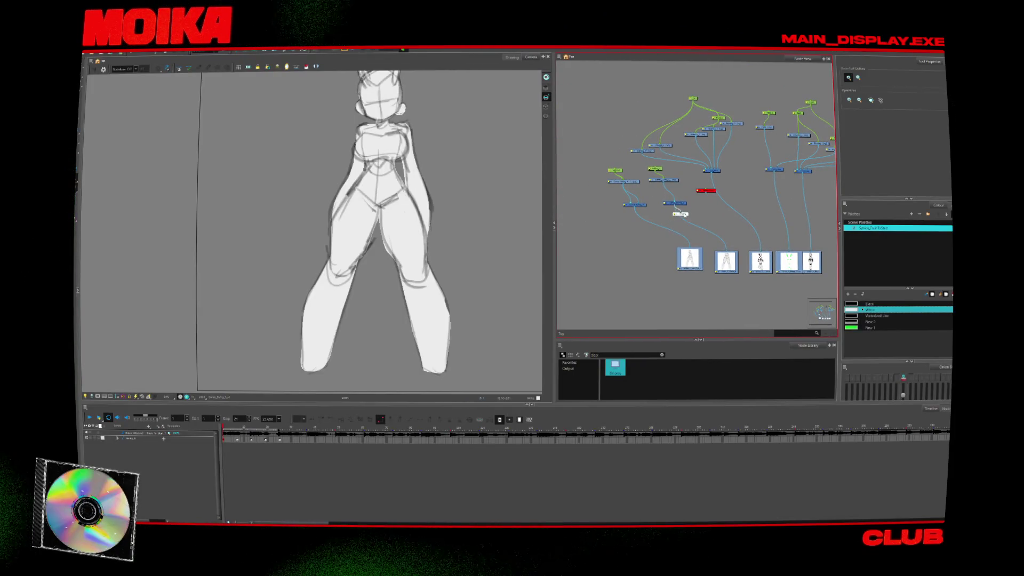
{"action": "left_click_drag", "start_coordinate": [727, 188], "coordinate": [683, 214]}
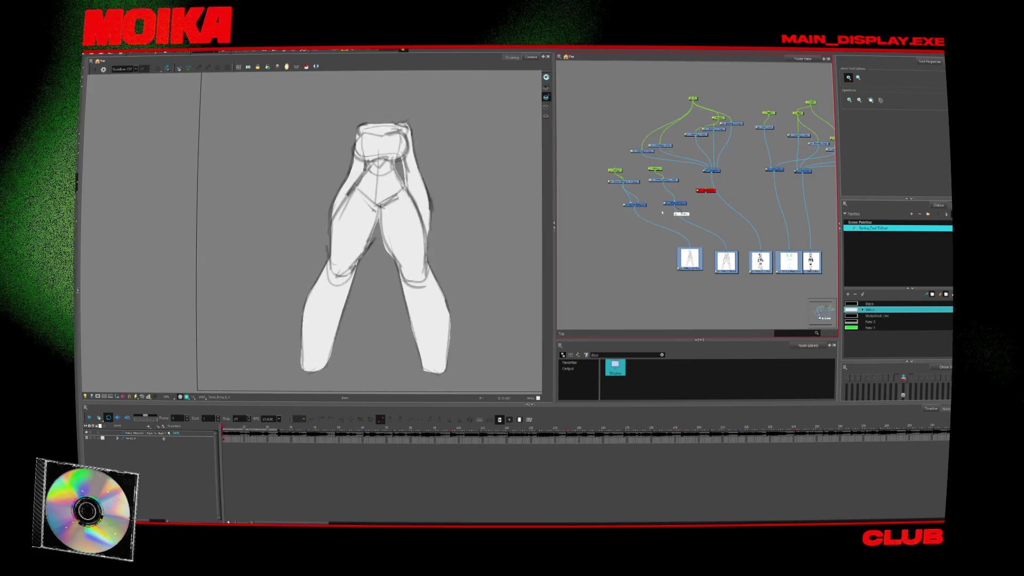
- Select the new layer's node and reveal its child layer in the timeline
{"action": "scroll", "coordinate": [662, 213], "scroll_direction": "up", "scroll_amount": 3}
{"action": "left_click", "coordinate": [682, 210]}
{"action": "left_click", "coordinate": [118, 438]}
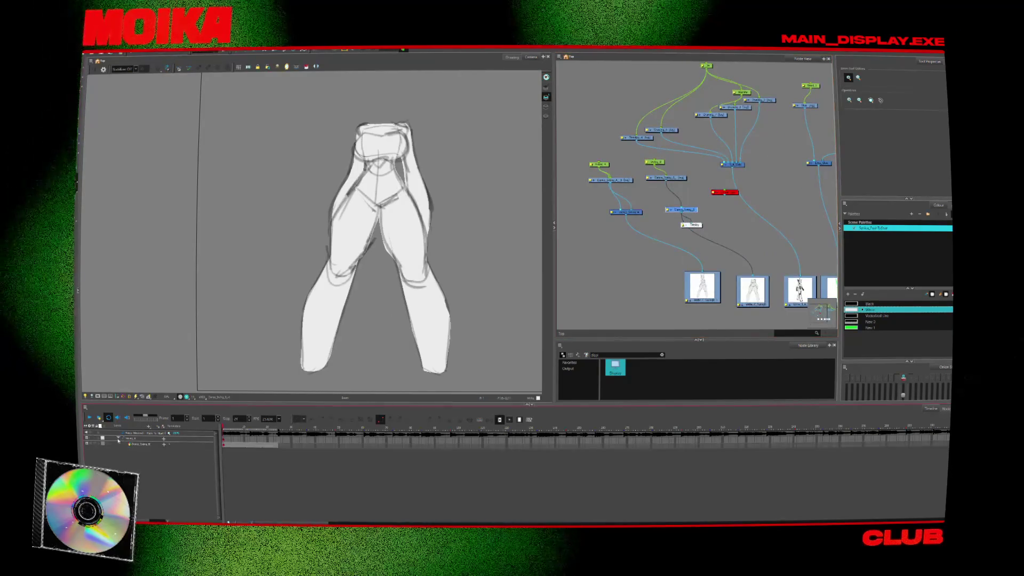
{"action": "key", "text": "alt+b"}
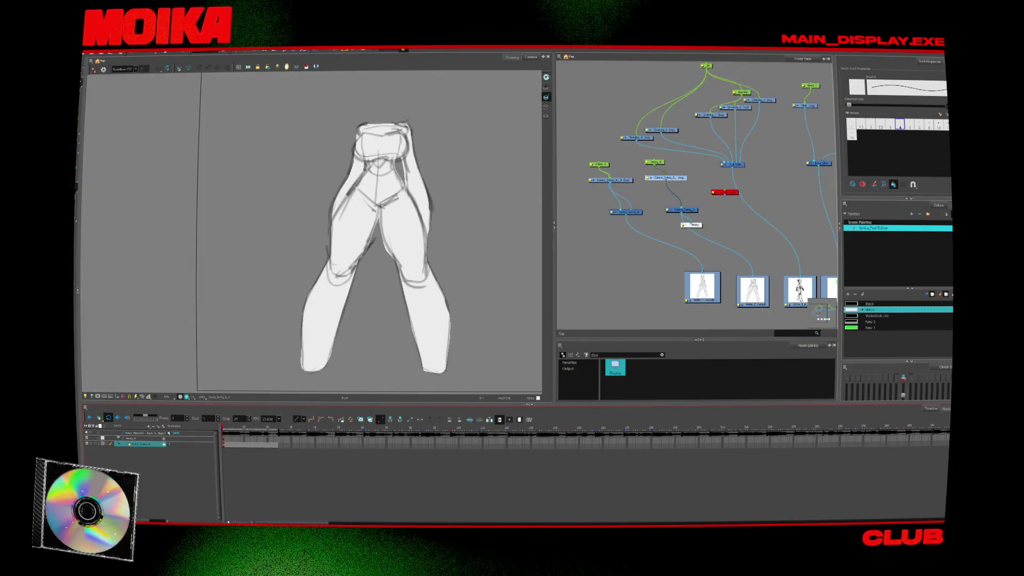
{"action": "key", "text": "alt+s"}
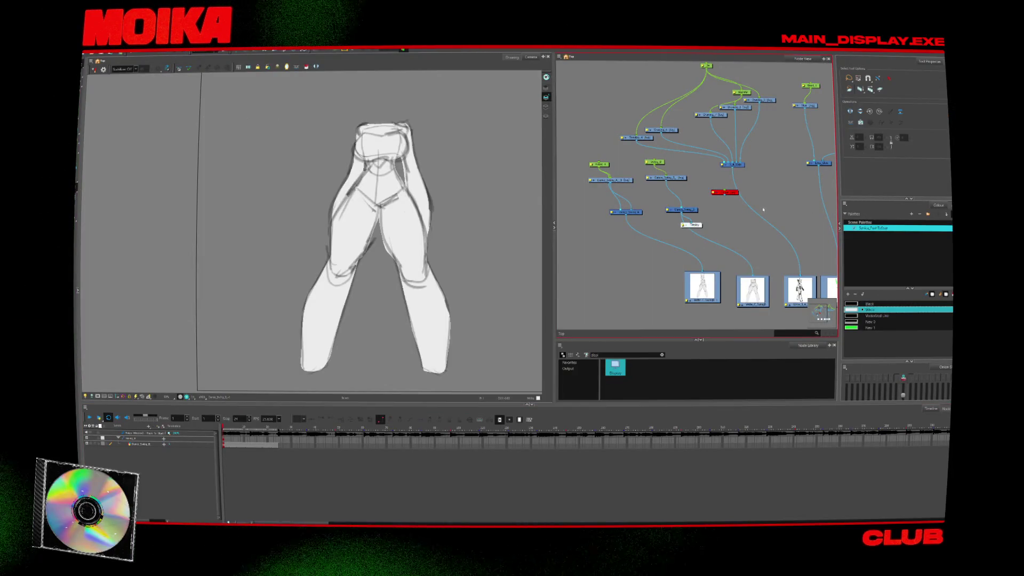
- Route the Display to the first Dance_Swing node, play it back, then show the middle one
{"action": "left_click", "coordinate": [666, 195]}
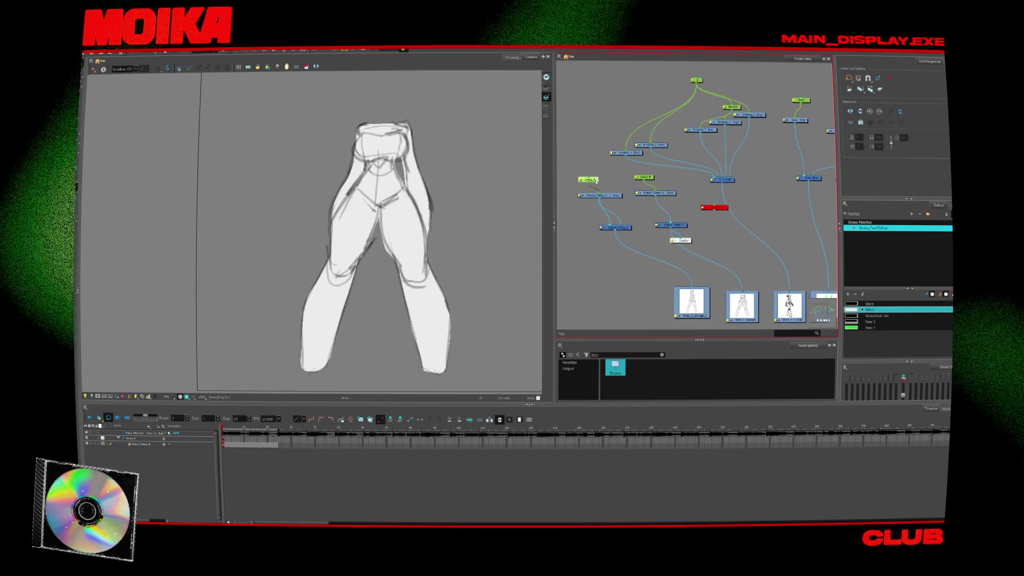
{"action": "left_click_drag", "start_coordinate": [623, 179], "coordinate": [574, 258]}
{"action": "mouse_move", "coordinate": [681, 240]}
{"action": "left_mouse_down"}
{"action": "mouse_move", "coordinate": [694, 233]}
{"action": "mouse_move", "coordinate": [635, 243]}
{"action": "left_mouse_up"}
{"action": "key", "text": "Return"}
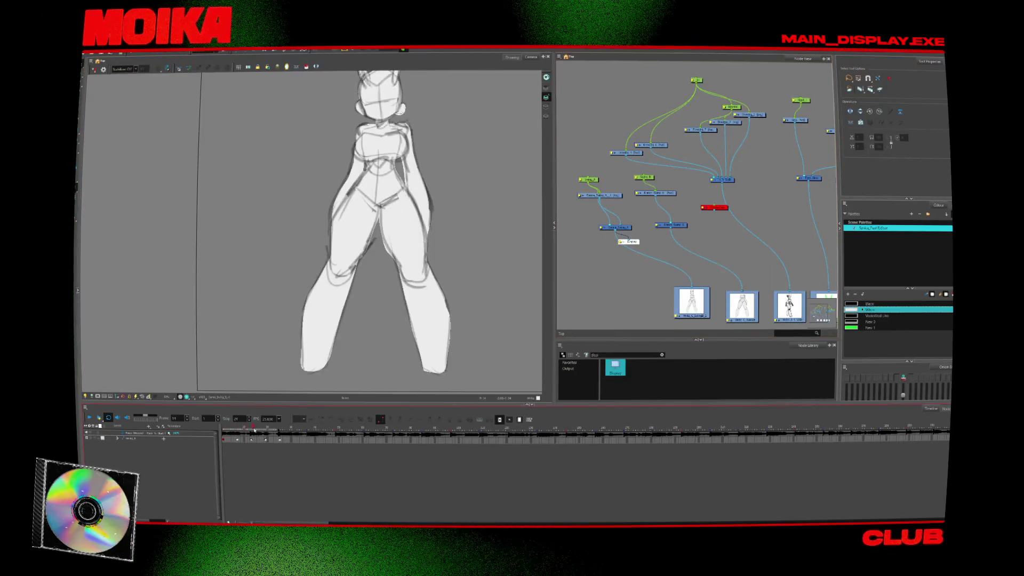
{"action": "left_click_drag", "start_coordinate": [636, 243], "coordinate": [695, 236]}
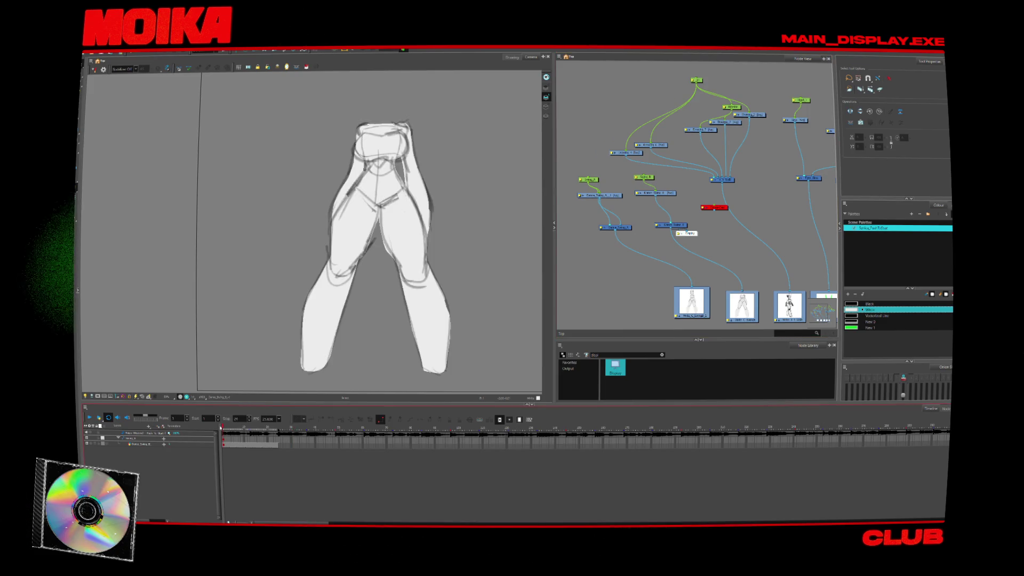
{"action": "left_click", "coordinate": [128, 444]}
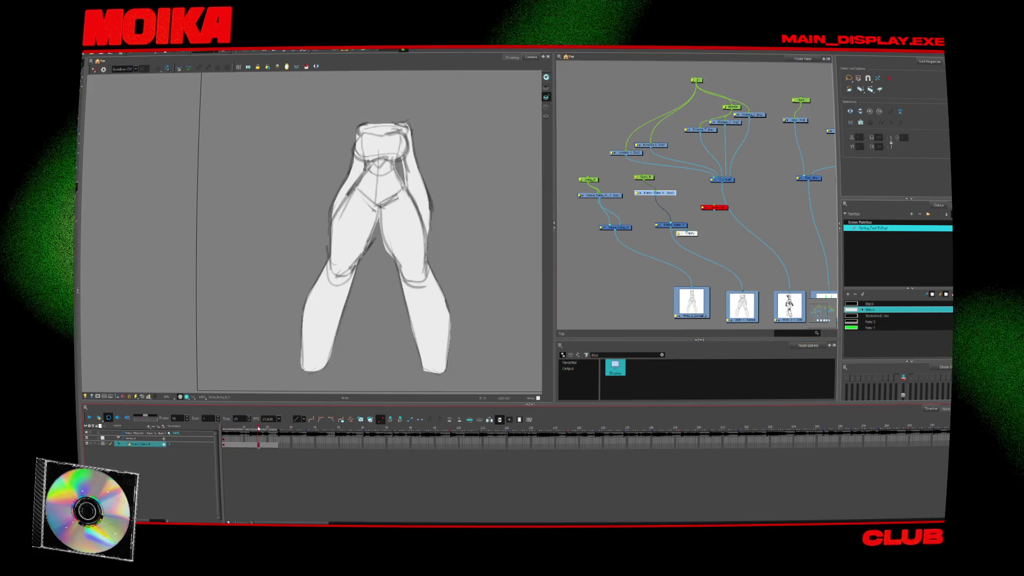
- Connect the Display above Dance_Swing_B and return to the first frame
{"action": "mouse_move", "coordinate": [758, 251]}
{"action": "left_mouse_down"}
{"action": "mouse_move", "coordinate": [695, 213]}
{"action": "mouse_move", "coordinate": [800, 220]}
{"action": "left_mouse_up"}
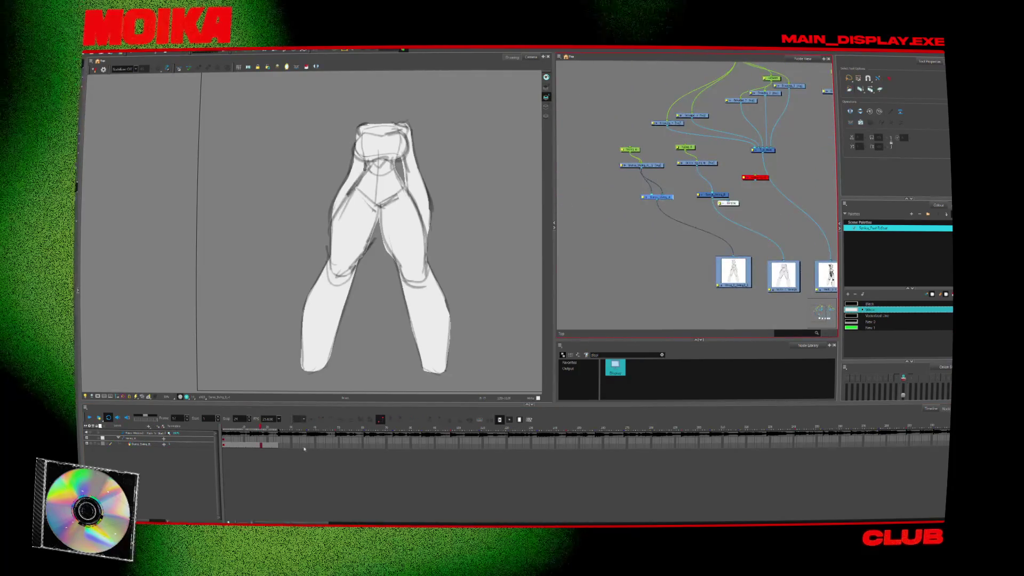
{"action": "left_click", "coordinate": [139, 444]}
{"action": "left_click", "coordinate": [638, 251]}
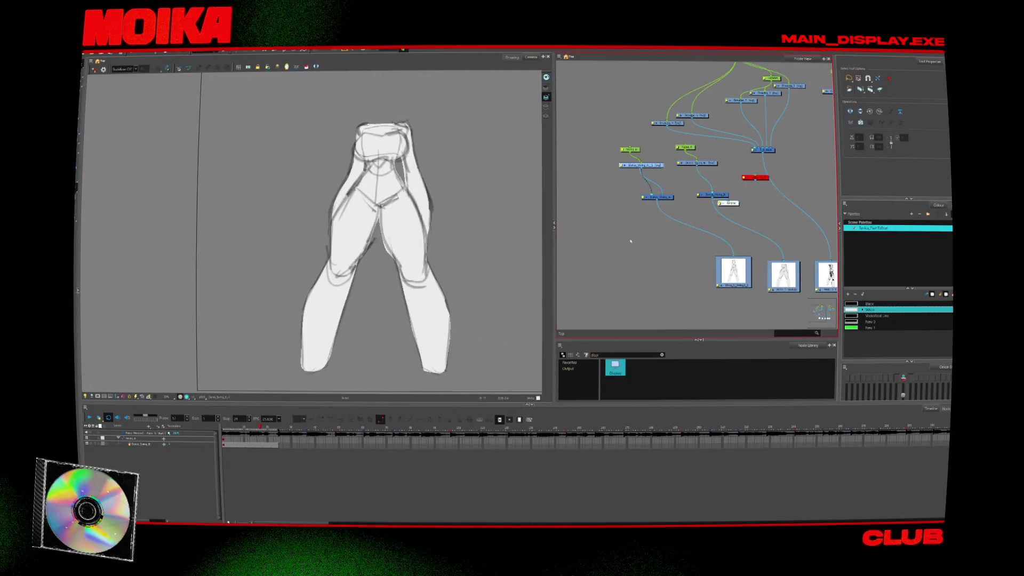
{"action": "mouse_move", "coordinate": [741, 204]}
{"action": "left_mouse_down"}
{"action": "mouse_move", "coordinate": [723, 179]}
{"action": "mouse_move", "coordinate": [753, 198]}
{"action": "mouse_move", "coordinate": [697, 213]}
{"action": "mouse_move", "coordinate": [705, 228]}
{"action": "left_mouse_up"}
{"action": "left_click", "coordinate": [225, 428]}
- Add a new Display node to preview Dance_Swing_A and collapse the timeline group
{"action": "mouse_move", "coordinate": [636, 222]}
{"action": "left_mouse_down"}
{"action": "mouse_move", "coordinate": [620, 227]}
{"action": "mouse_move", "coordinate": [607, 186]}
{"action": "left_mouse_up"}
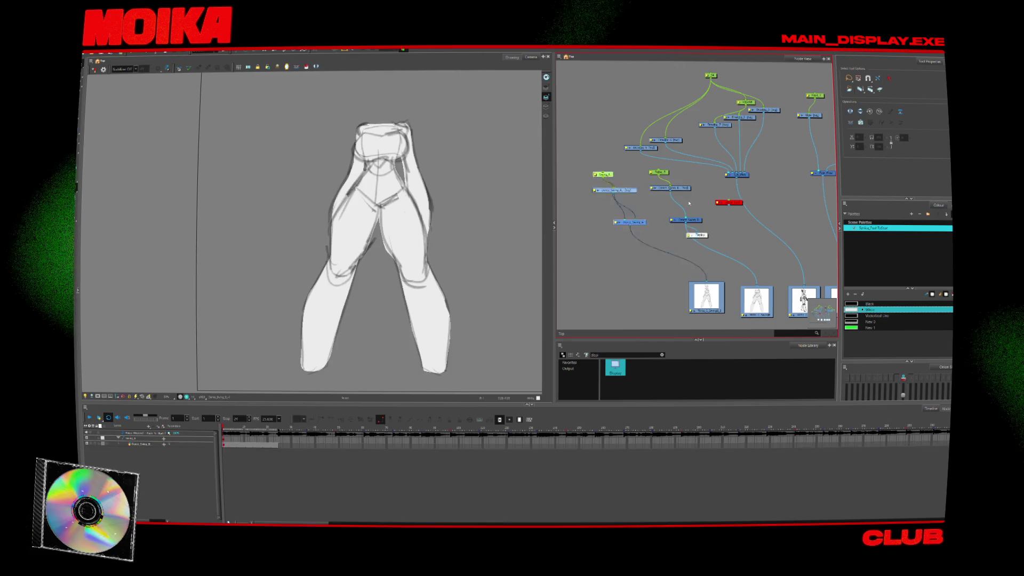
{"action": "left_click", "coordinate": [673, 220]}
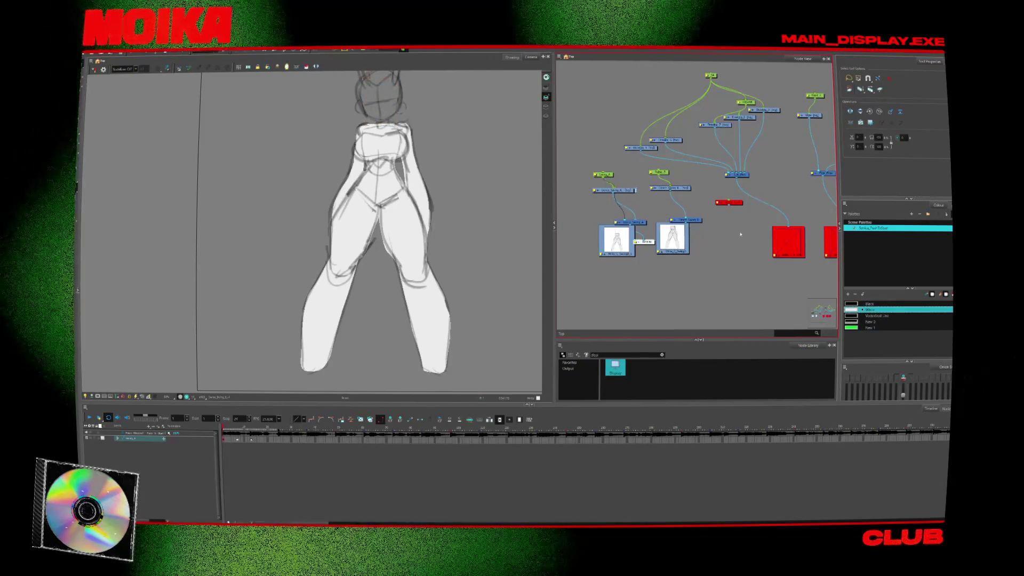
{"action": "left_click_drag", "start_coordinate": [615, 367], "coordinate": [697, 236]}
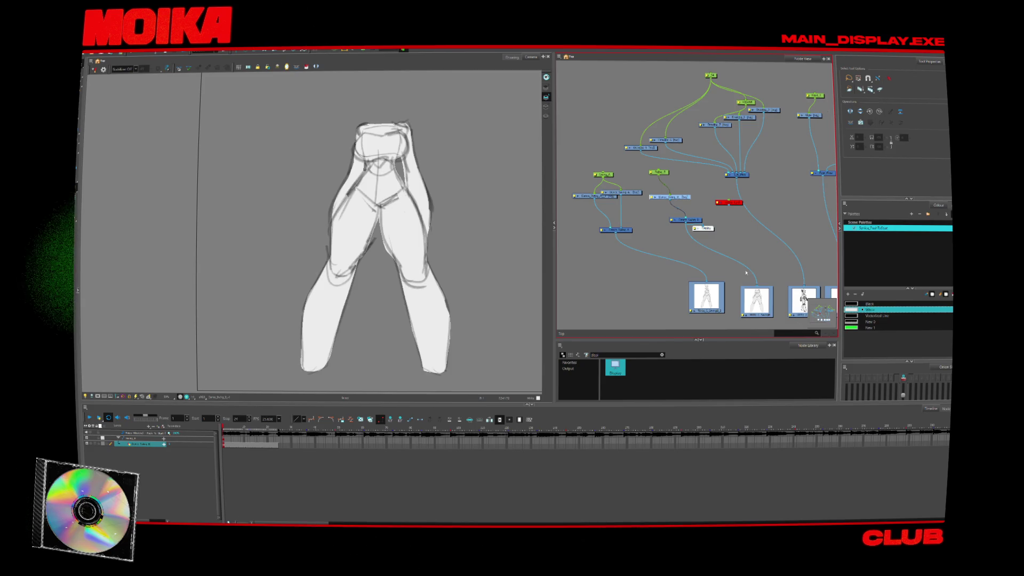
{"action": "mouse_move", "coordinate": [690, 244]}
{"action": "left_mouse_down"}
{"action": "mouse_move", "coordinate": [688, 235]}
{"action": "mouse_move", "coordinate": [764, 254]}
{"action": "left_mouse_up"}
{"action": "mouse_move", "coordinate": [657, 192]}
{"action": "left_mouse_down"}
{"action": "mouse_move", "coordinate": [683, 191]}
{"action": "mouse_move", "coordinate": [705, 222]}
{"action": "left_mouse_up"}
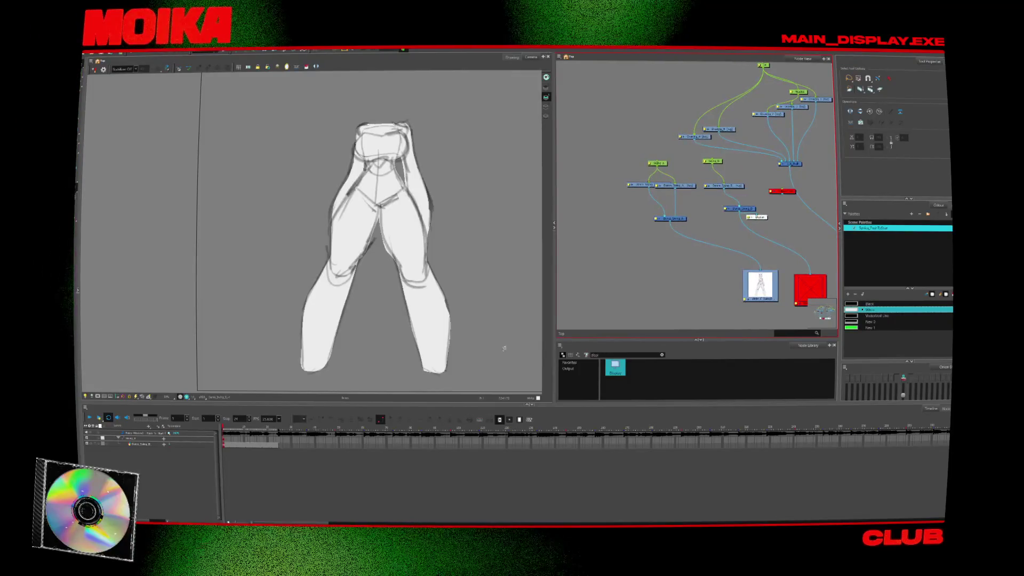
{"action": "left_click", "coordinate": [118, 438]}
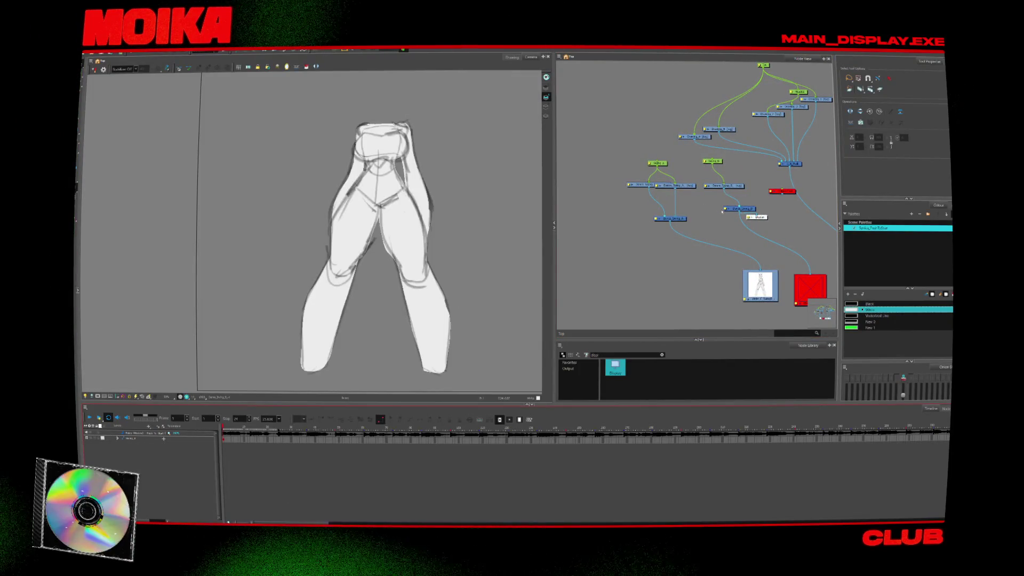
{"action": "mouse_move", "coordinate": [762, 217]}
{"action": "left_mouse_down"}
{"action": "mouse_move", "coordinate": [652, 234]}
{"action": "mouse_move", "coordinate": [724, 236]}
{"action": "left_mouse_up"}
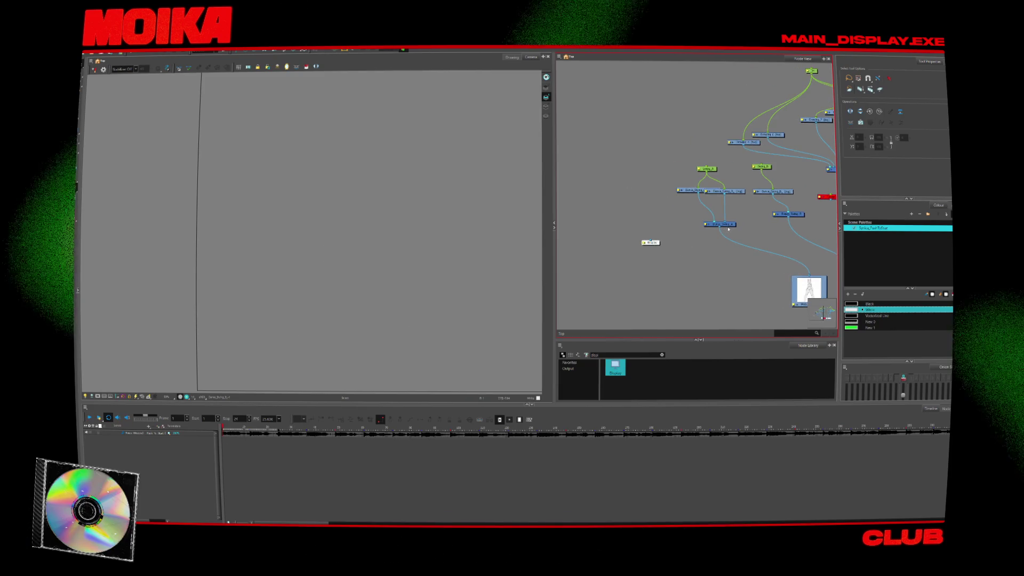
- Duplicate Dance_Swing_A, wire the copy to the display, and start naming it 'IN'
{"action": "key", "text": "ctrl+c"}
{"action": "key", "text": "ctrl+v"}
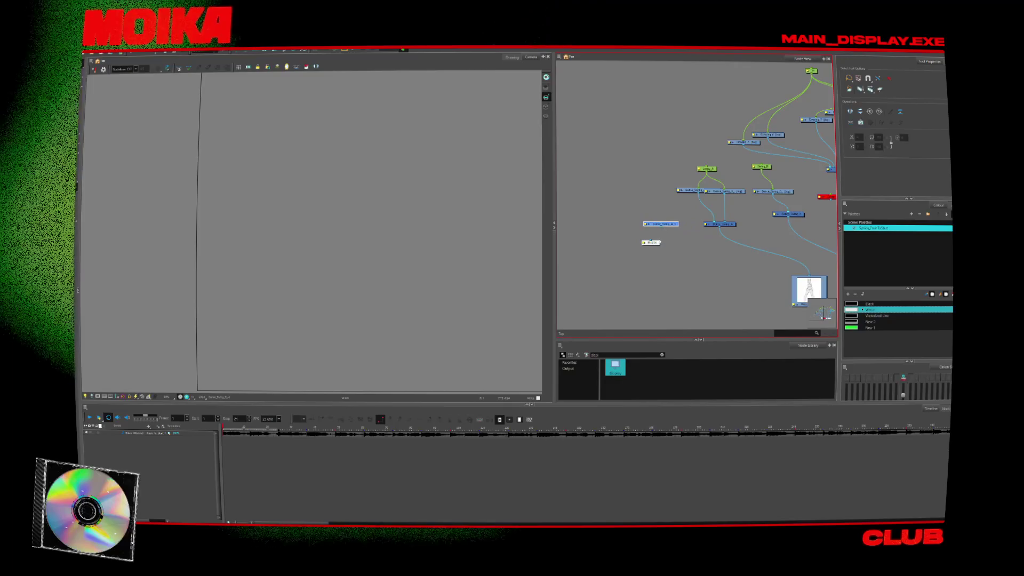
{"action": "left_click_drag", "start_coordinate": [662, 234], "coordinate": [661, 227]}
{"action": "double_click", "coordinate": [661, 224]}
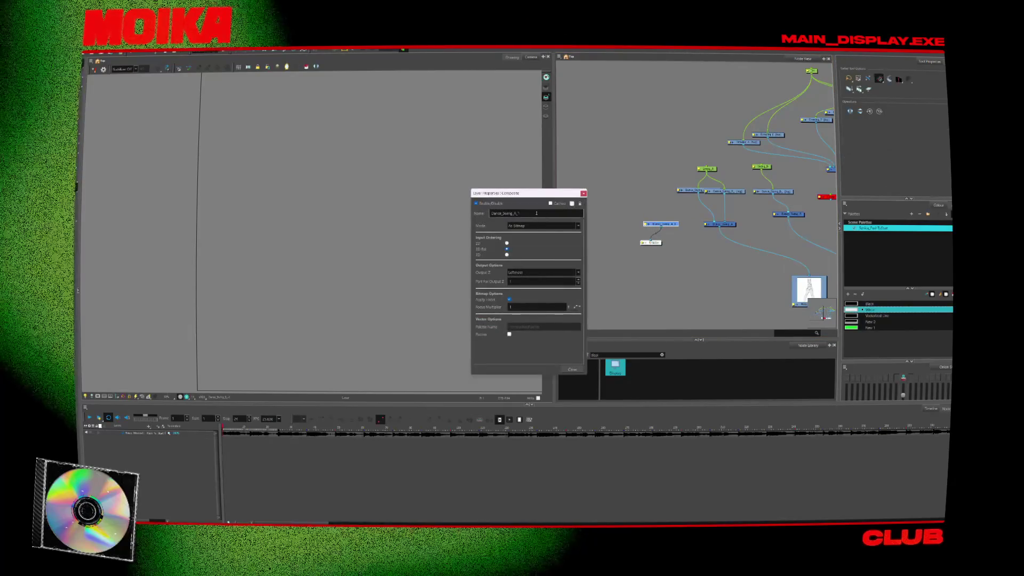
{"action": "key", "text": "Caps_Lock"}
{"action": "type", "text": "IN"}
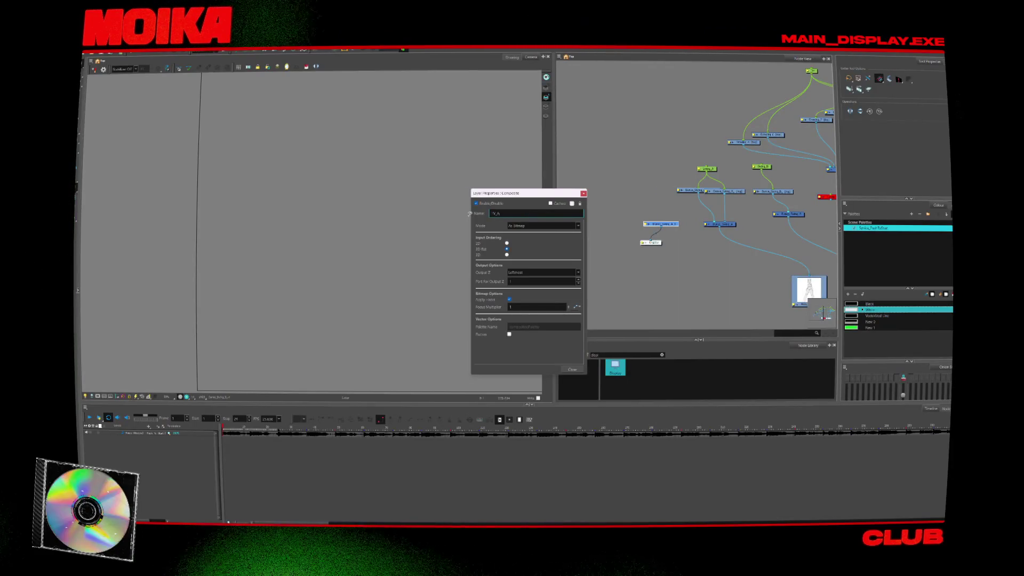
{"action": "right_click", "coordinate": [470, 215]}
{"action": "left_click", "coordinate": [525, 209]}
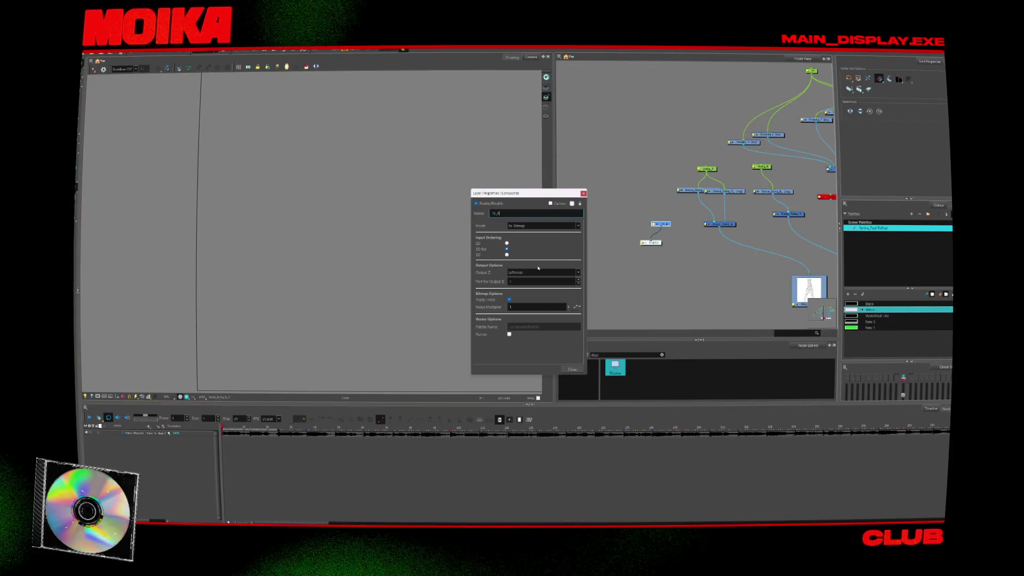
{"action": "left_click", "coordinate": [572, 370]}
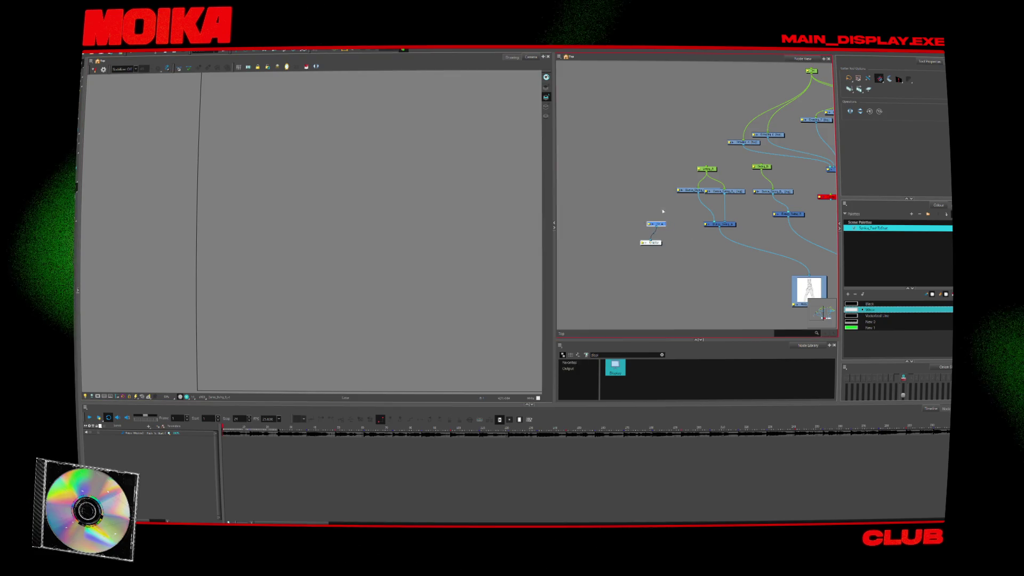
- Insert a Drawing node via quick search, connect it to the composite, then delete and restore it
{"action": "right_click", "coordinate": [638, 206]}
{"action": "key", "text": "Escape"}
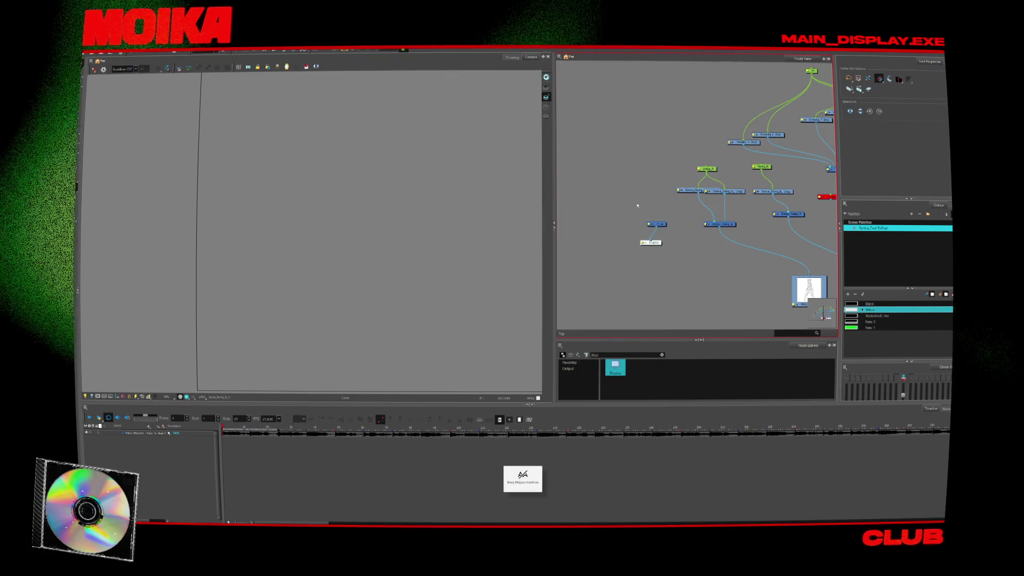
{"action": "double_click", "coordinate": [679, 191]}
{"action": "left_click", "coordinate": [589, 193]}
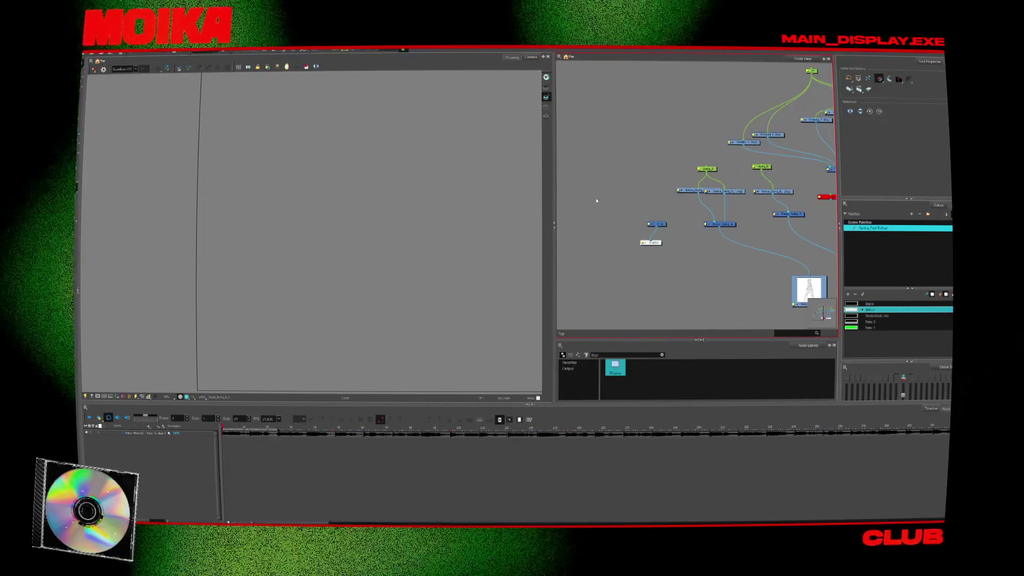
{"action": "key", "text": "Tab"}
{"action": "type", "text": "draw"}
{"action": "key", "text": "Return"}
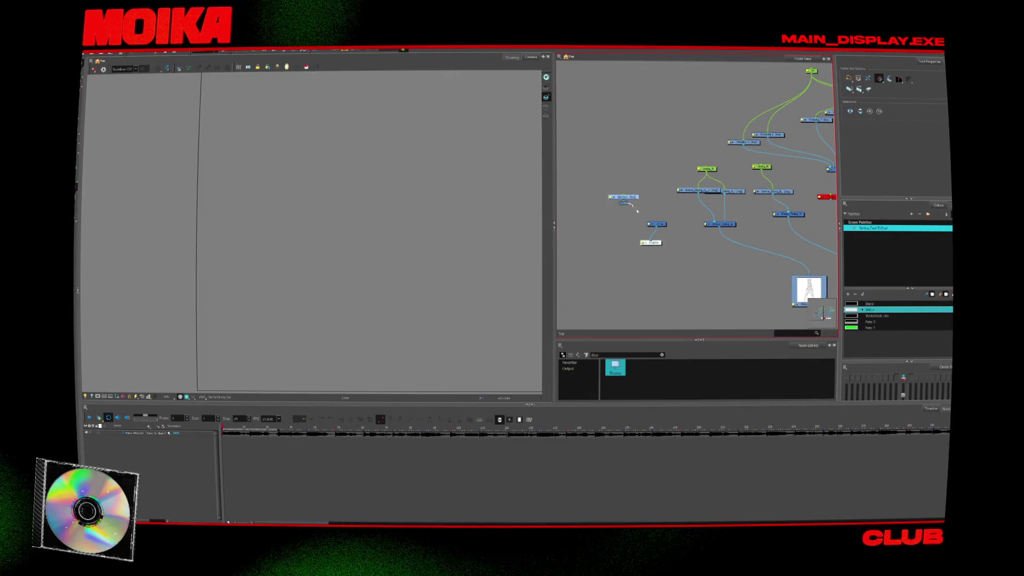
{"action": "left_click_drag", "start_coordinate": [637, 212], "coordinate": [653, 223]}
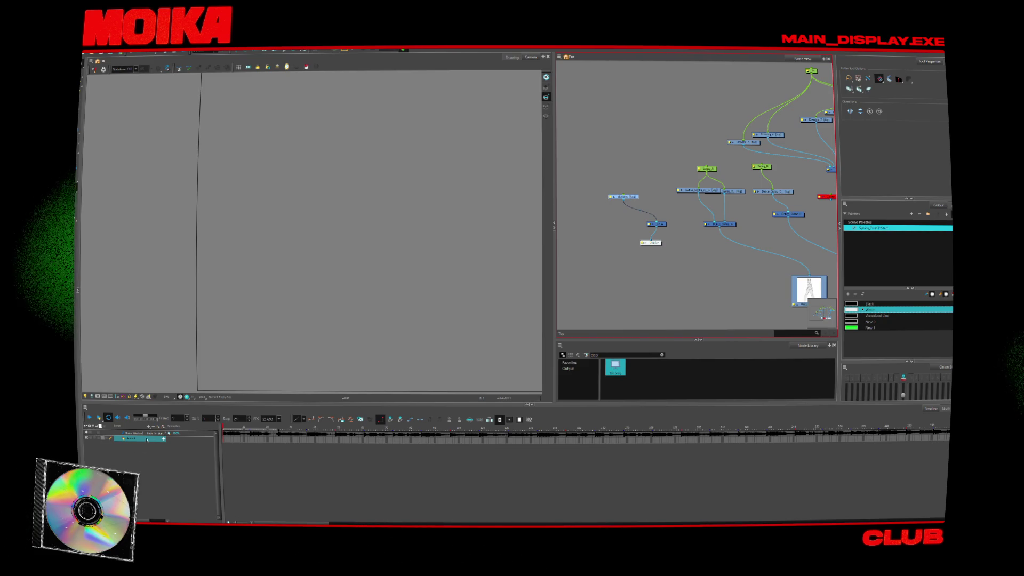
{"action": "key", "text": "Delete"}
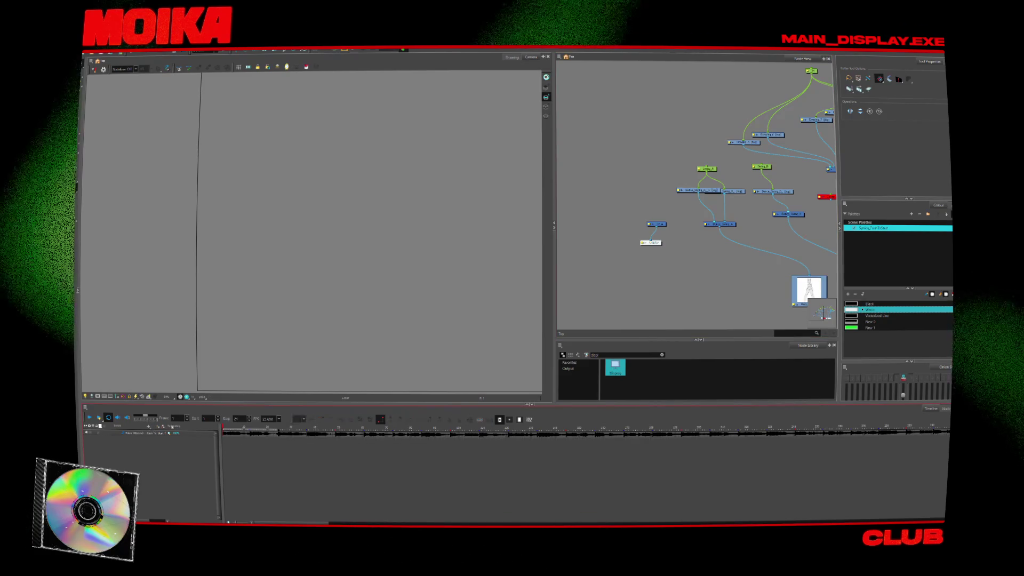
{"action": "key", "text": "ctrl+z"}
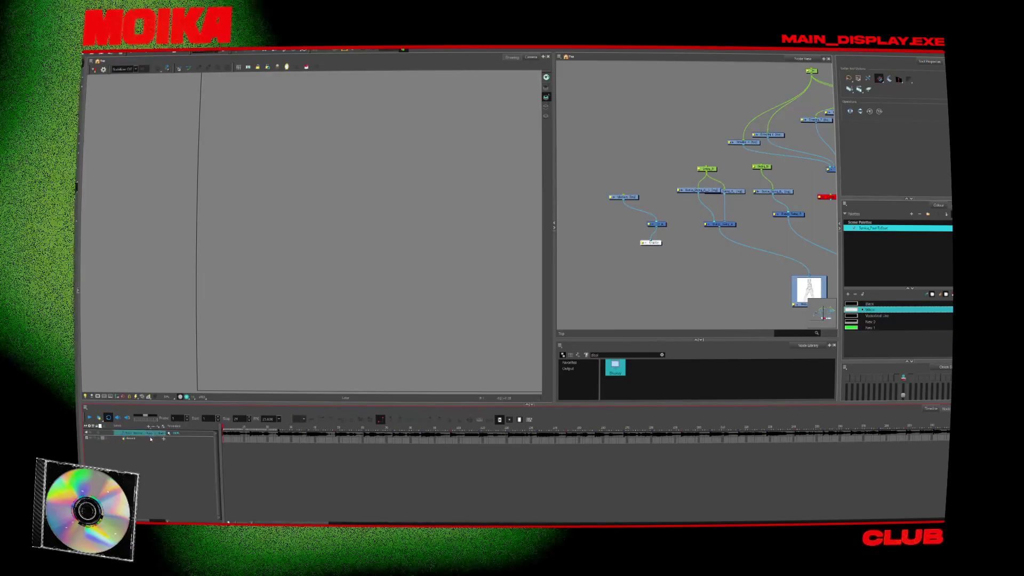
- Rename the Element layer's drawing element with 'V' in Layer Properties and close the dialog
{"action": "double_click", "coordinate": [151, 439]}
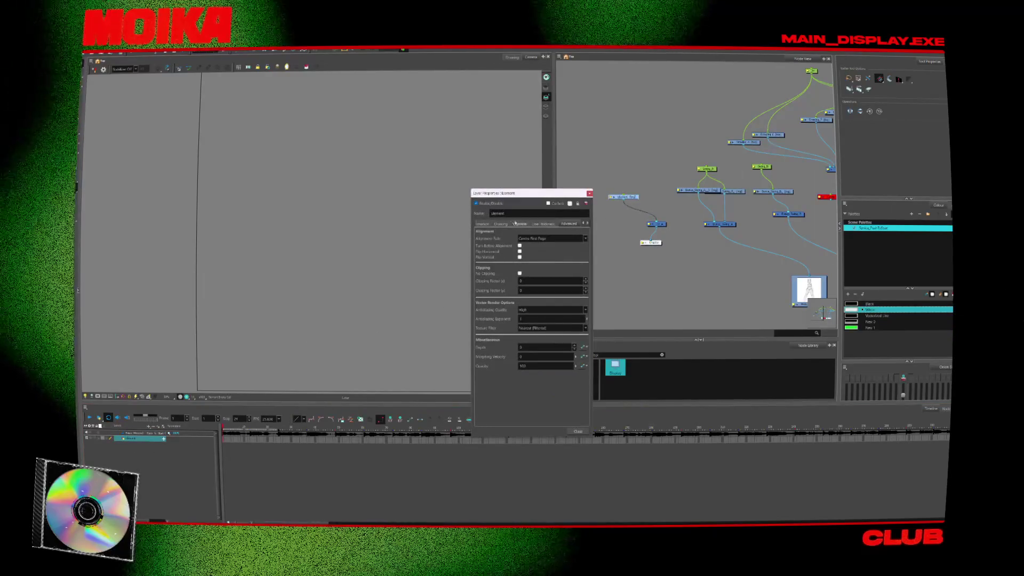
{"action": "left_click", "coordinate": [517, 223]}
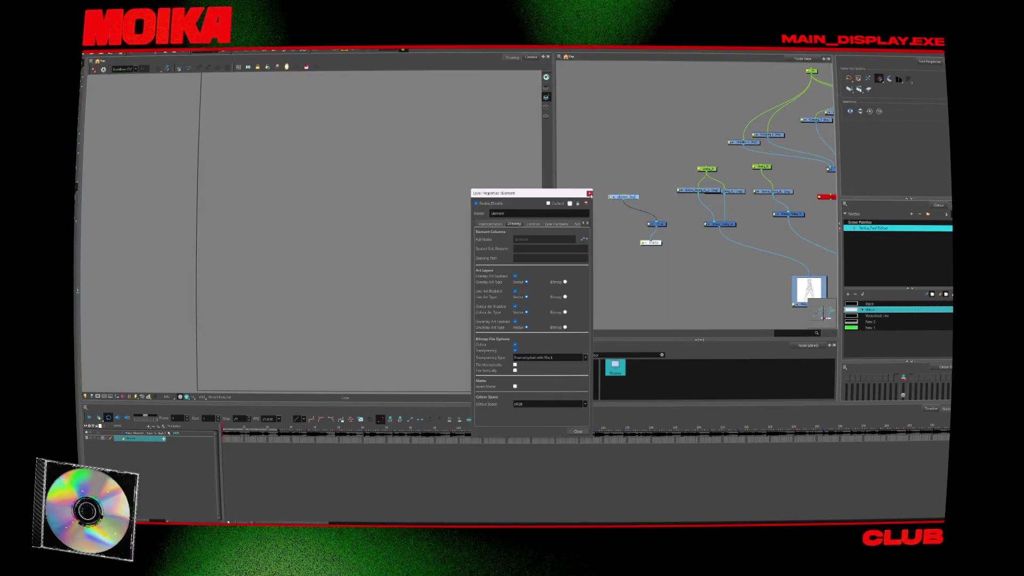
{"action": "left_click", "coordinate": [589, 193]}
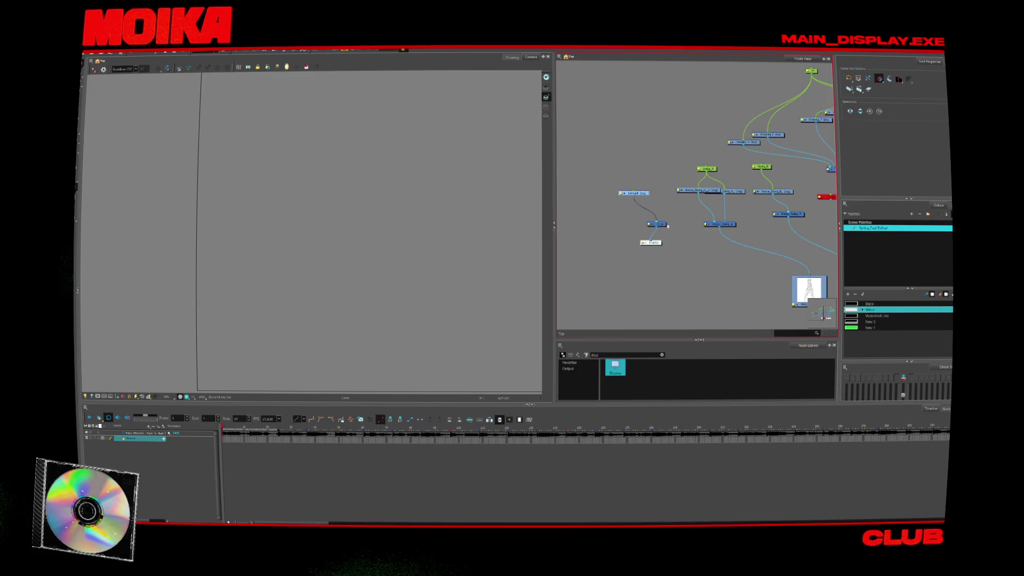
{"action": "left_click_drag", "start_coordinate": [622, 197], "coordinate": [625, 199]}
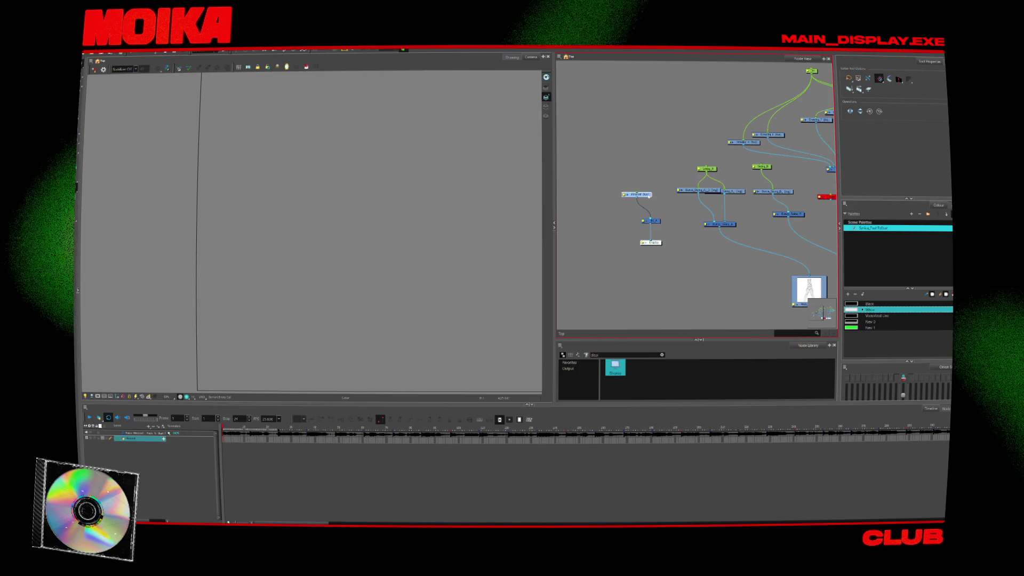
{"action": "double_click", "coordinate": [628, 196]}
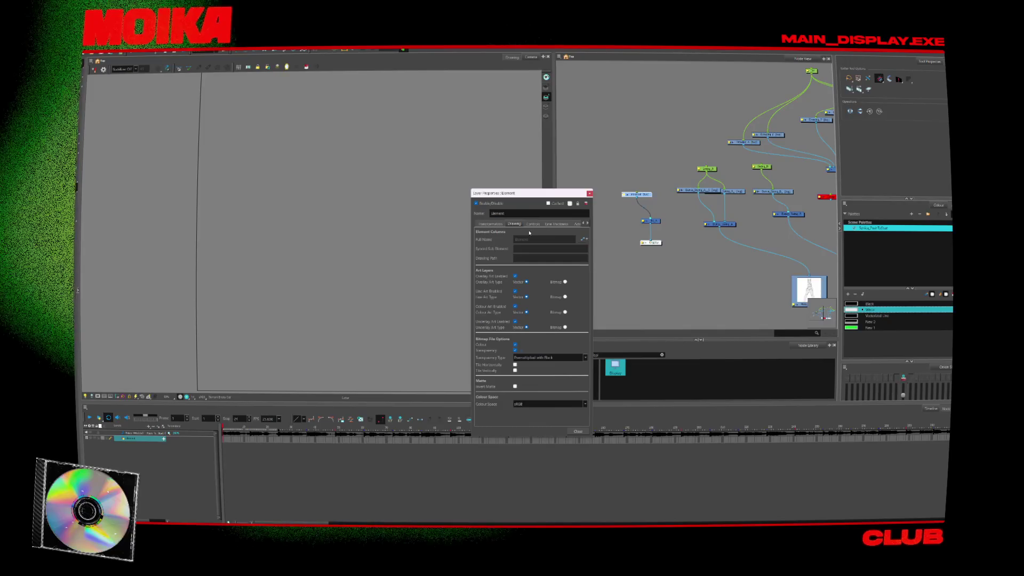
{"action": "left_click", "coordinate": [514, 225]}
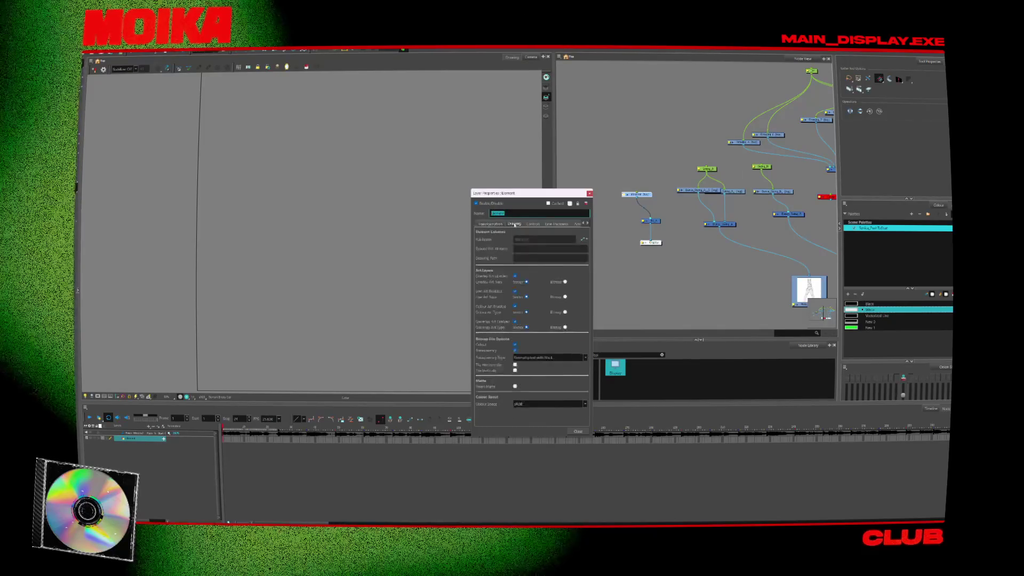
{"action": "key", "text": "BackSpace"}
{"action": "key", "text": "BackSpace"}
{"action": "key", "text": "BackSpace"}
{"action": "key", "text": "Caps_Lock"}
{"action": "type", "text": "V_A_"}
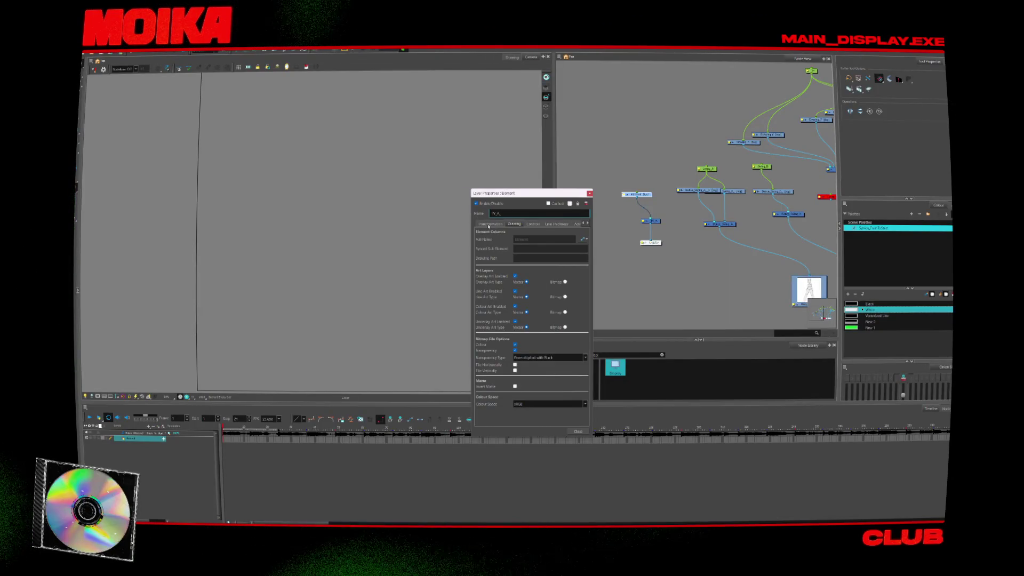
{"action": "left_click", "coordinate": [587, 431]}
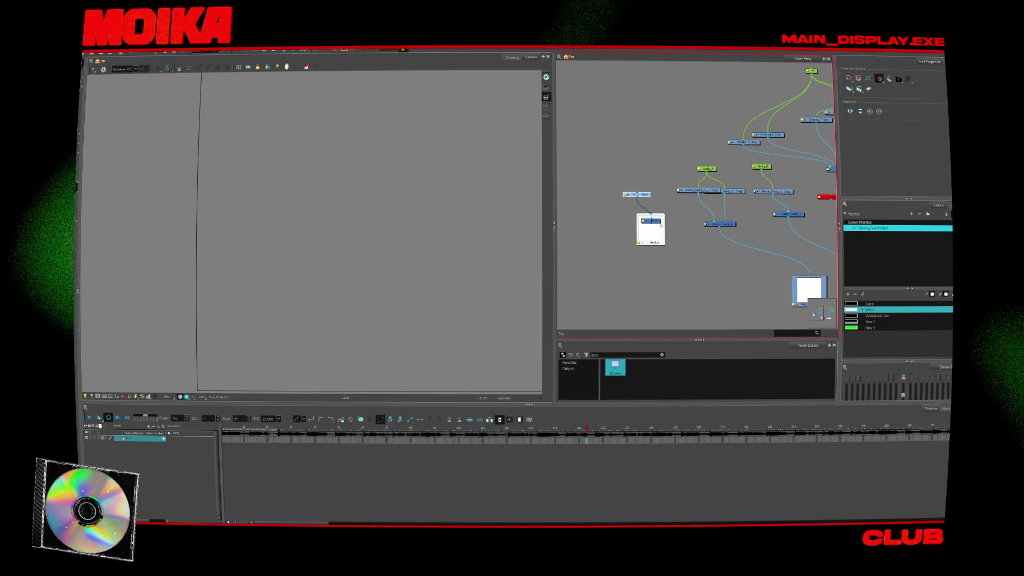
- Add a Drawing layer named TV_01 and drag its node beside the character's nodes
{"action": "scroll", "coordinate": [645, 244], "scroll_direction": "up", "scroll_amount": 3}
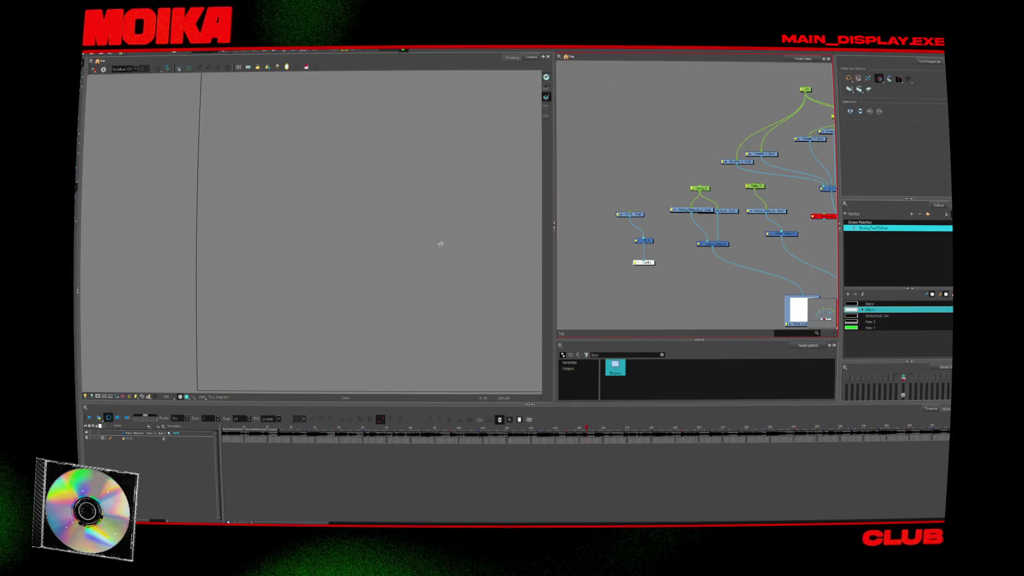
{"action": "left_click", "coordinate": [128, 438]}
{"action": "left_click", "coordinate": [149, 426]}
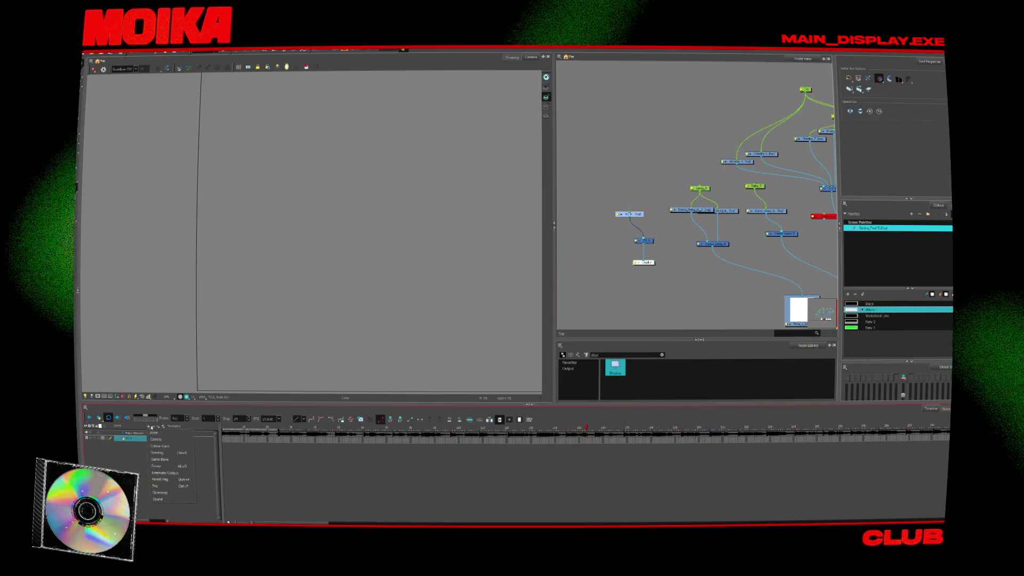
{"action": "left_click", "coordinate": [167, 453]}
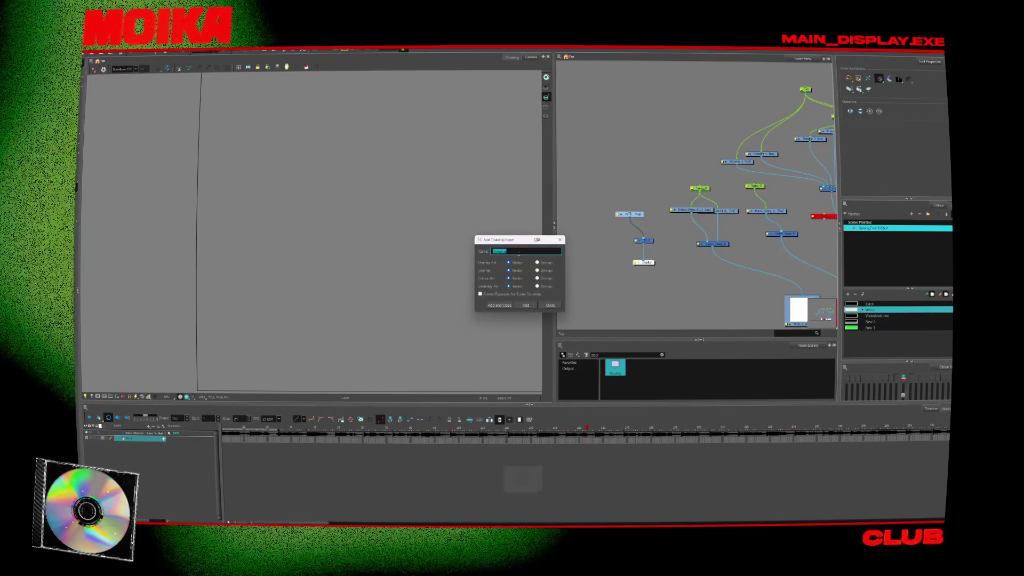
{"action": "key", "text": "Caps_Lock"}
{"action": "type", "text": "TV_01"}
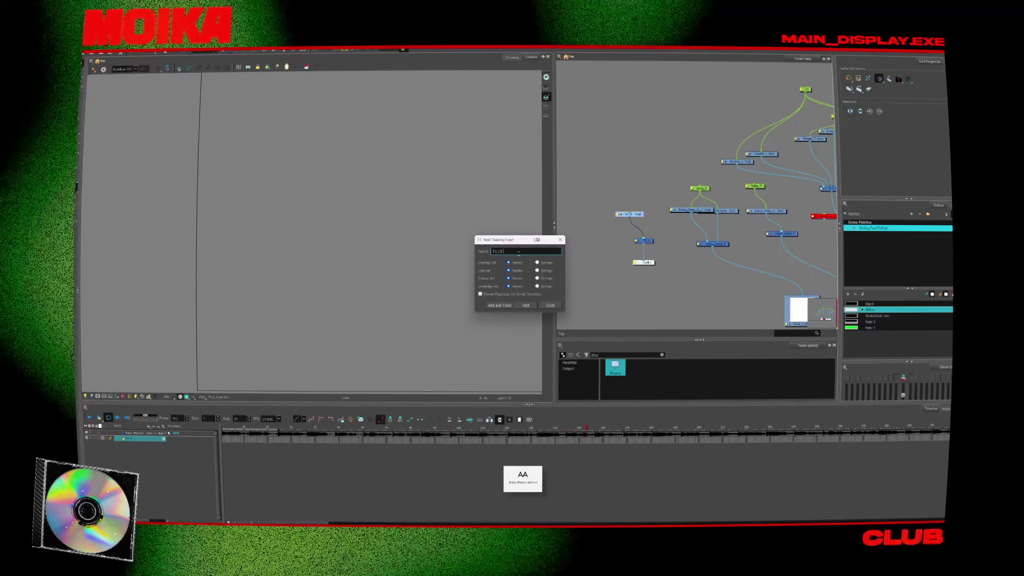
{"action": "key", "text": "Caps_Lock"}
{"action": "key", "text": "Return"}
{"action": "left_click_drag", "start_coordinate": [803, 263], "coordinate": [647, 178]}
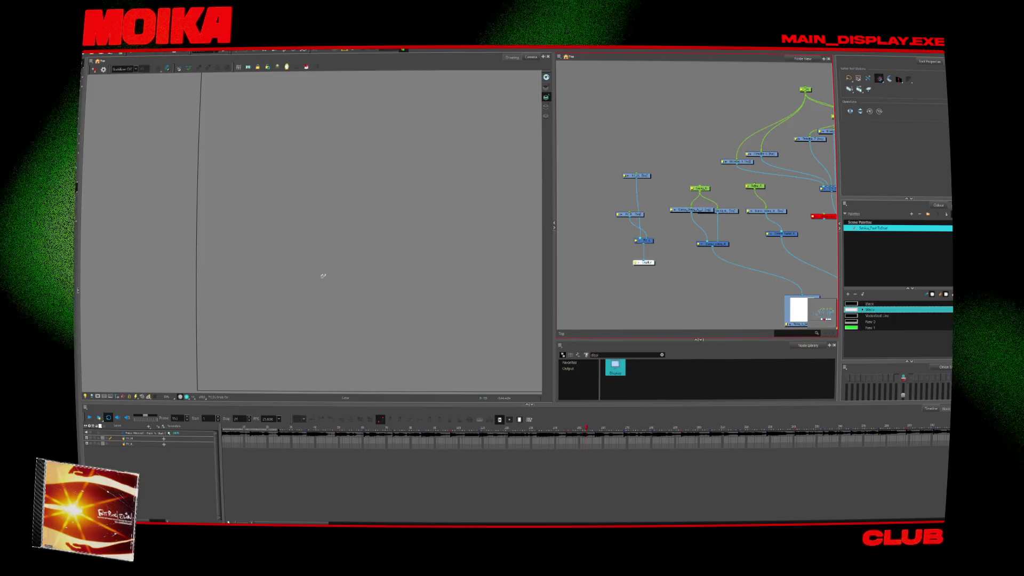
{"action": "left_click", "coordinate": [342, 248]}
{"action": "scroll", "coordinate": [330, 247], "scroll_direction": "down", "scroll_amount": 1}
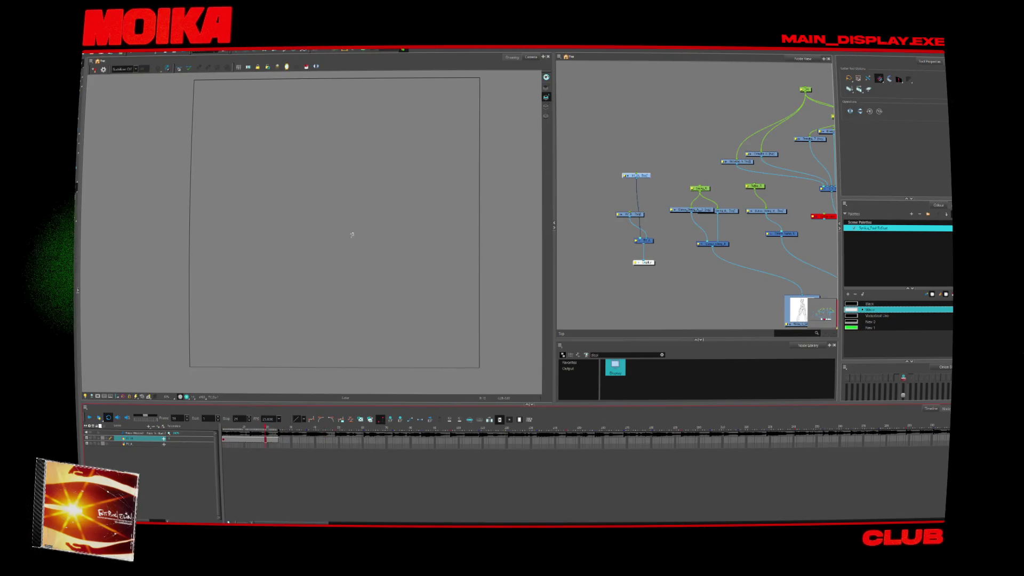
- Using the brush in colour New 2, sketch the rounded screen's left and right sides and curved top
{"action": "key", "text": "alt+b"}
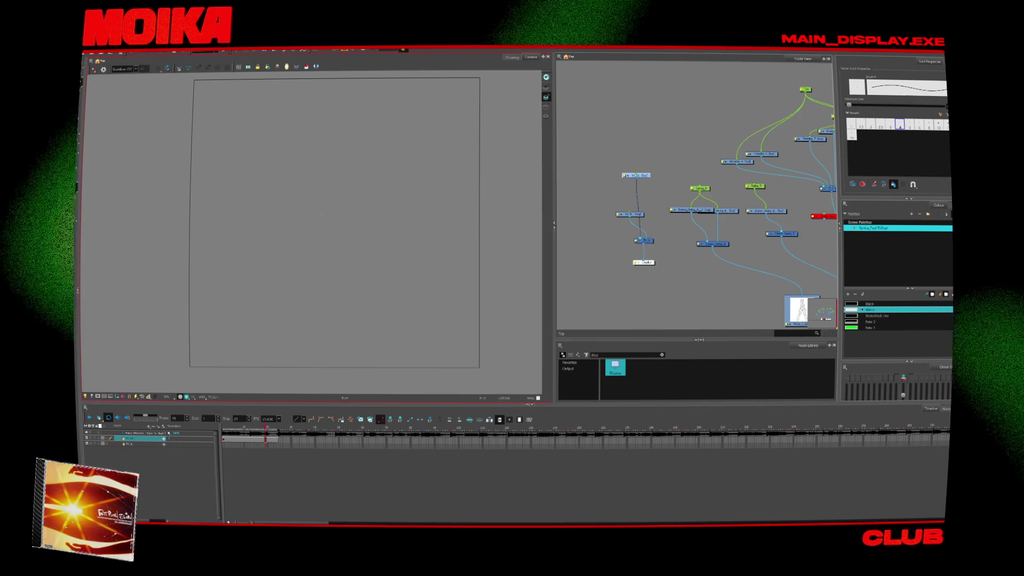
{"action": "left_click_drag", "start_coordinate": [428, 240], "coordinate": [453, 252]}
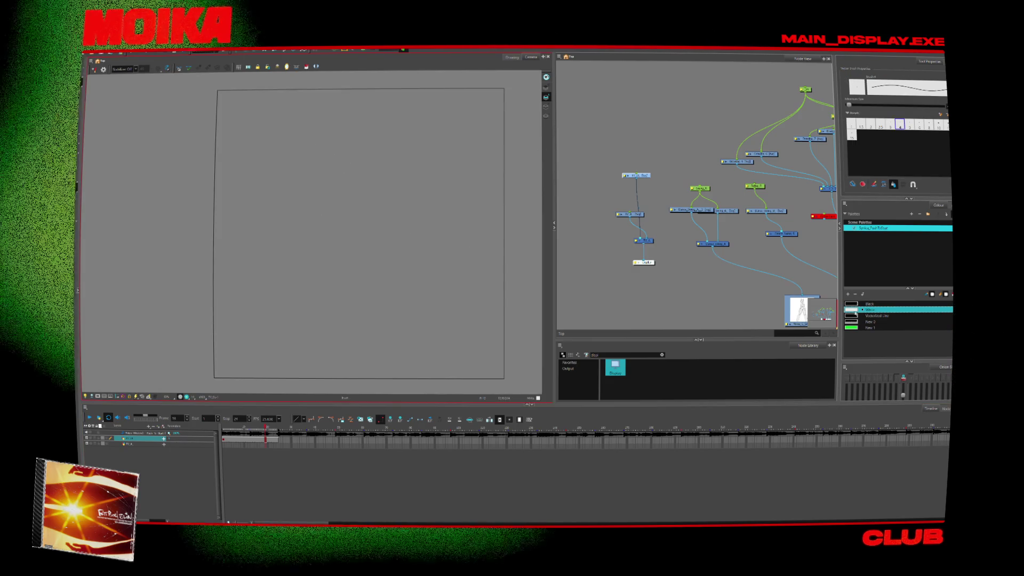
{"action": "left_click", "coordinate": [867, 321]}
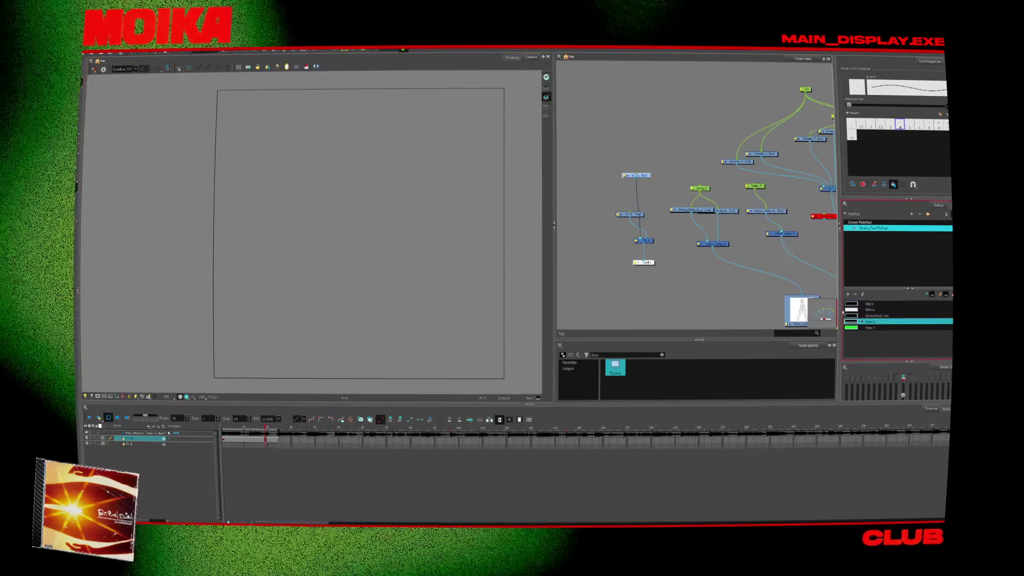
{"action": "mouse_move", "coordinate": [248, 143]}
{"action": "left_mouse_down"}
{"action": "mouse_move", "coordinate": [237, 261]}
{"action": "mouse_move", "coordinate": [252, 337]}
{"action": "left_mouse_up"}
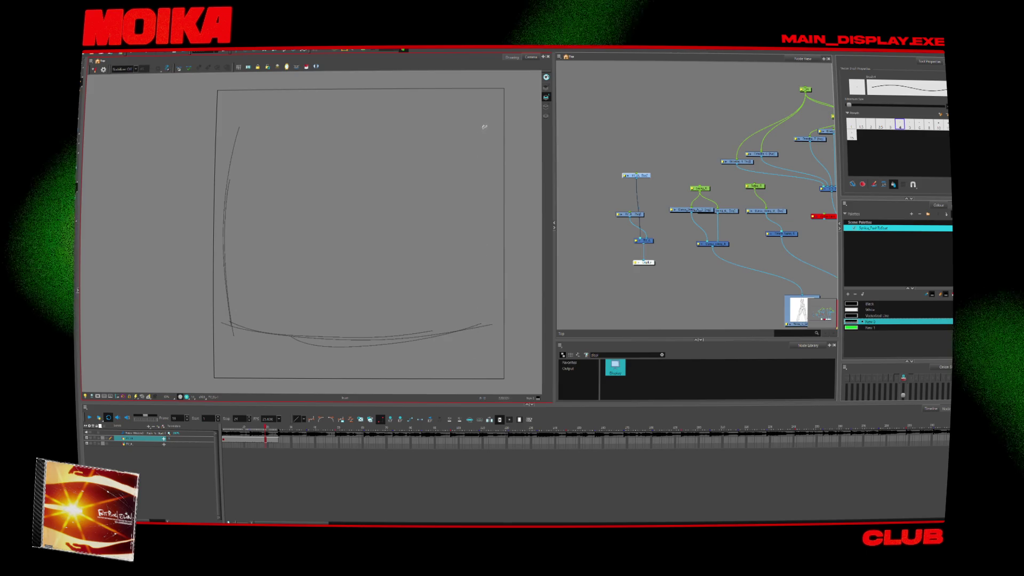
{"action": "left_click_drag", "start_coordinate": [487, 131], "coordinate": [485, 336]}
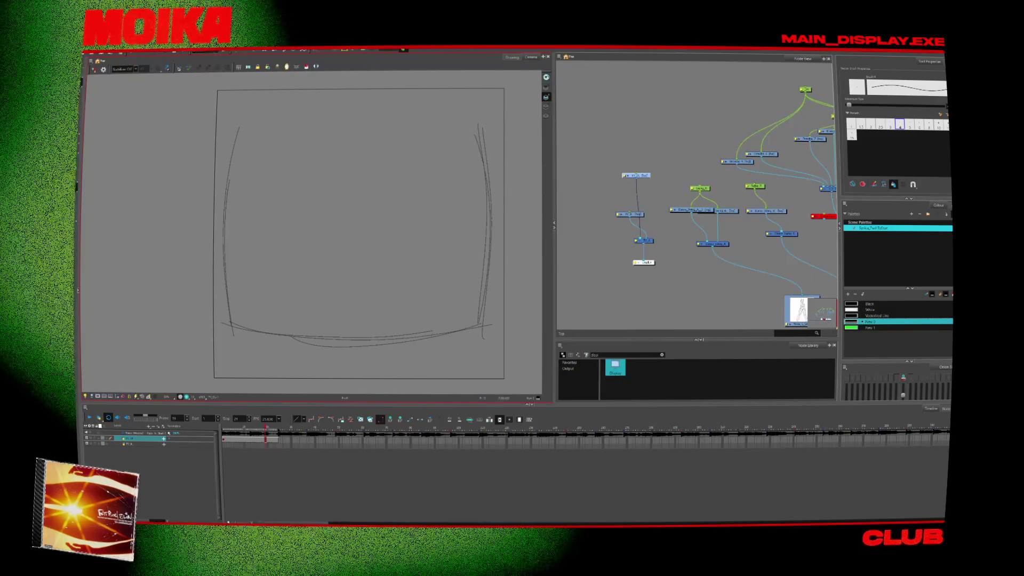
{"action": "key", "text": "ctrl+z"}
{"action": "left_click_drag", "start_coordinate": [470, 119], "coordinate": [482, 337]}
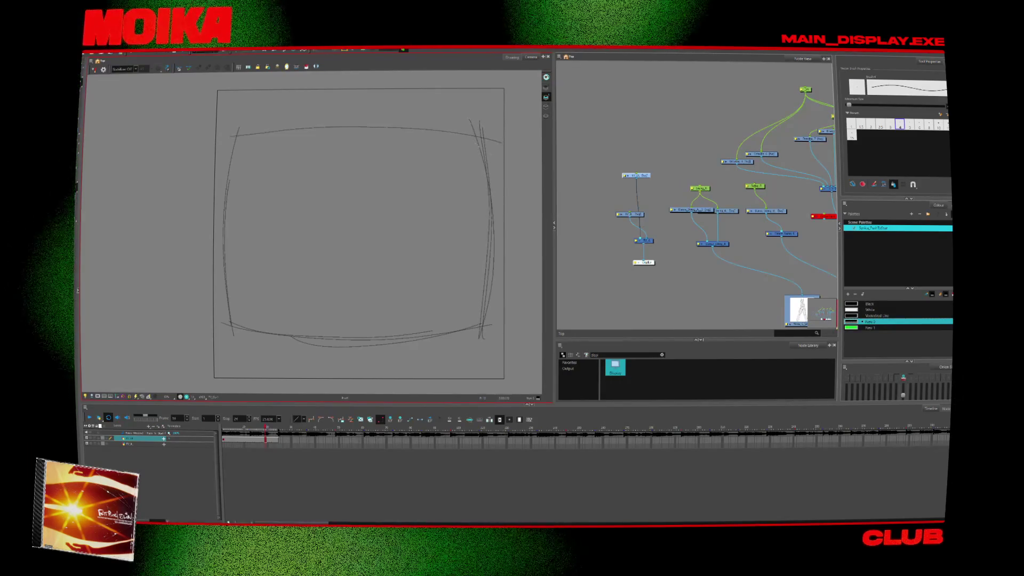
{"action": "left_click_drag", "start_coordinate": [234, 135], "coordinate": [410, 120]}
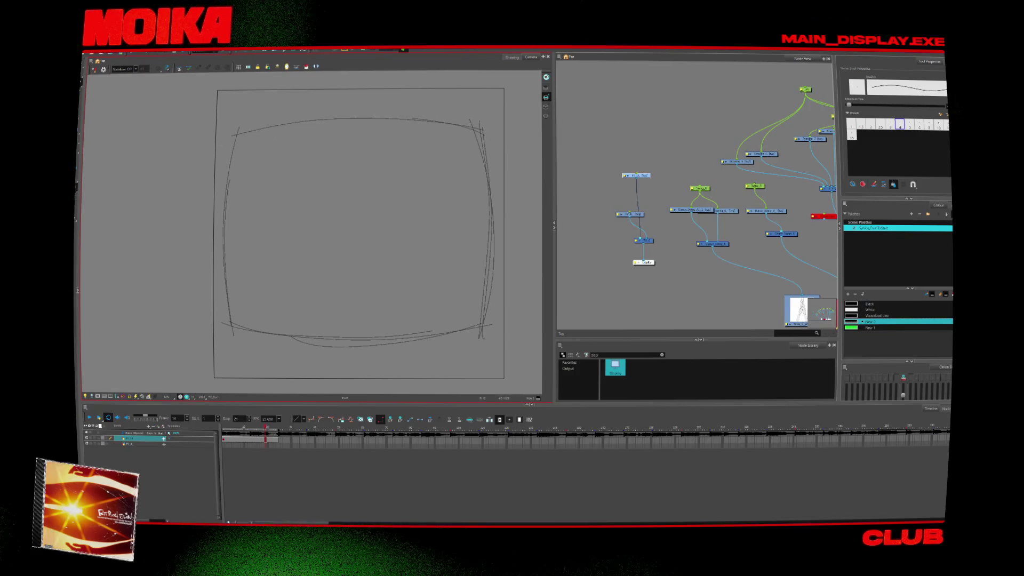
- Draw the straight left and right vertical lines of the outer border
{"action": "scroll", "coordinate": [312, 230], "scroll_direction": "down", "scroll_amount": 2}
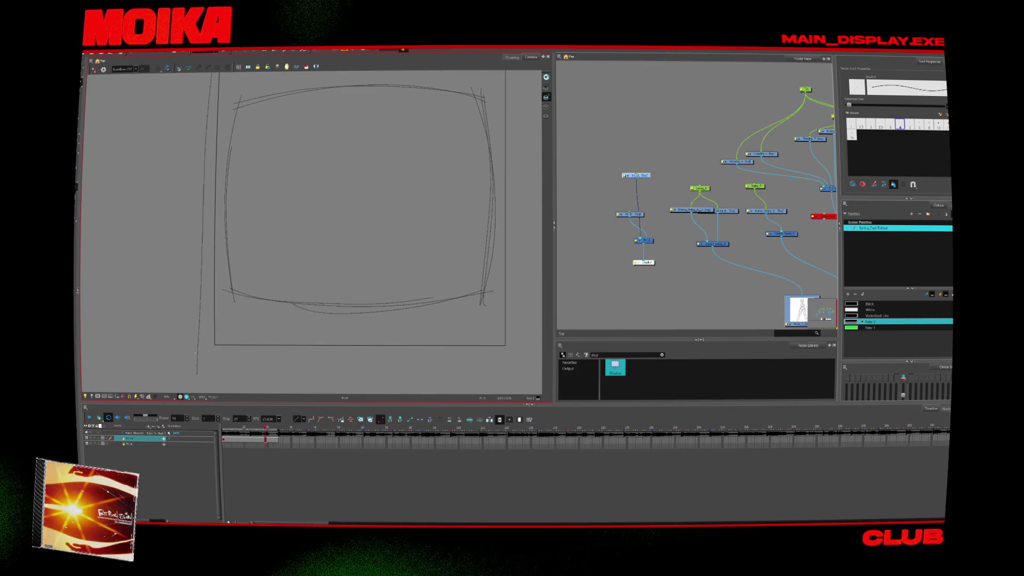
{"action": "mouse_move", "coordinate": [184, 368]}
{"action": "left_mouse_down"}
{"action": "mouse_move", "coordinate": [195, 75]}
{"action": "mouse_move", "coordinate": [537, 92]}
{"action": "left_mouse_up"}
{"action": "scroll", "coordinate": [258, 309], "scroll_direction": "up", "scroll_amount": 2}
{"action": "scroll", "coordinate": [466, 155], "scroll_direction": "down", "scroll_amount": 2}
{"action": "key", "text": "alt+/"}
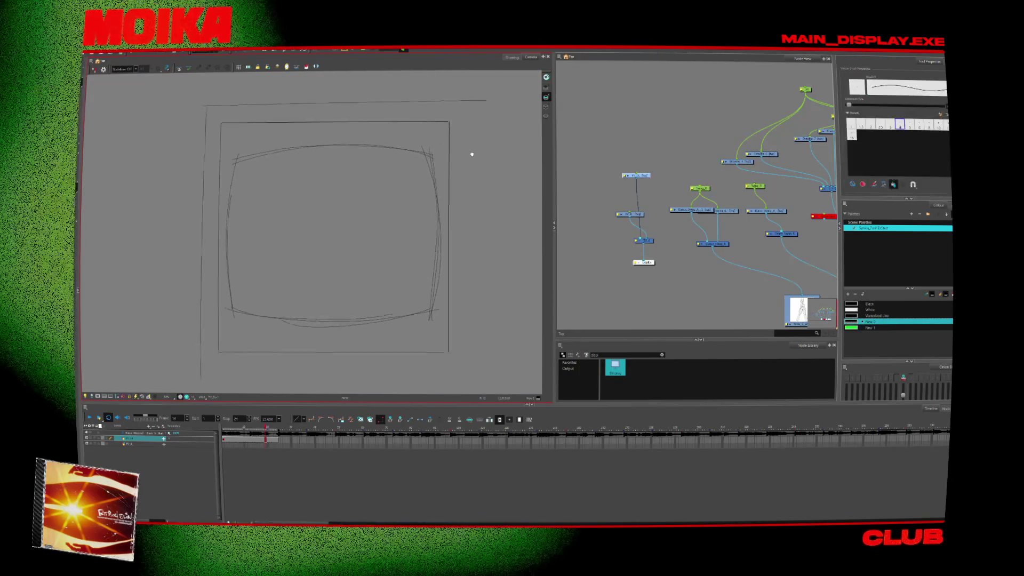
{"action": "scroll", "coordinate": [328, 243], "scroll_direction": "left", "scroll_amount": 1}
{"action": "left_click_drag", "start_coordinate": [466, 98], "coordinate": [460, 385]}
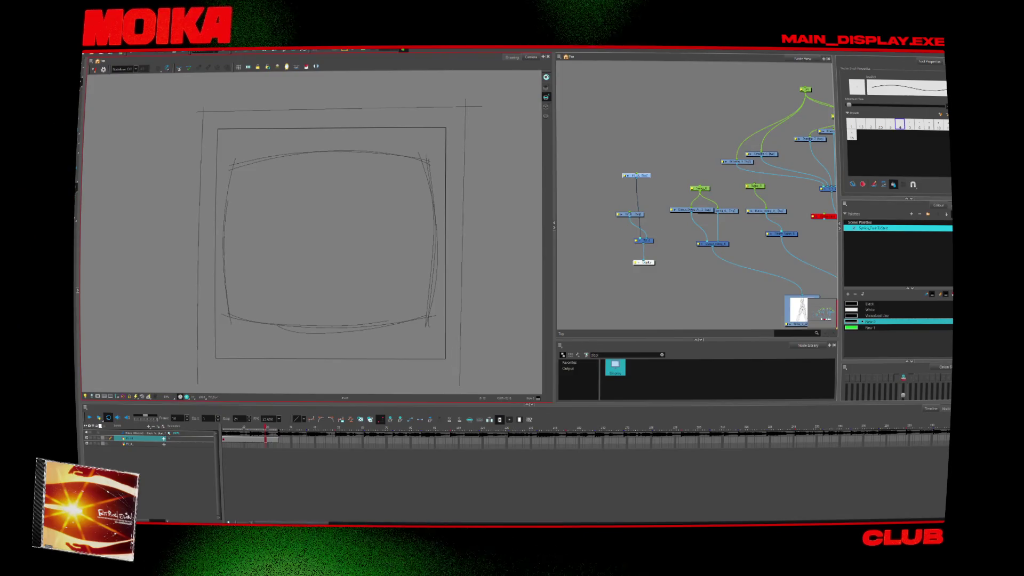
{"action": "key", "text": "alt+i"}
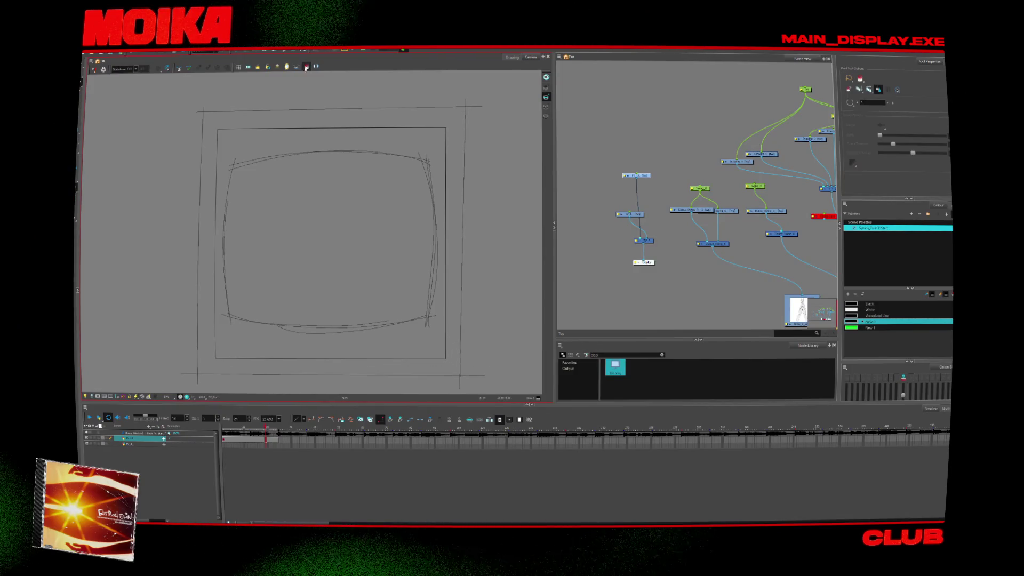
- Fill the casing band dark grey, closing gaps along the lower and inner right screen edges
{"action": "left_click", "coordinate": [278, 123]}
{"action": "key", "text": "c"}
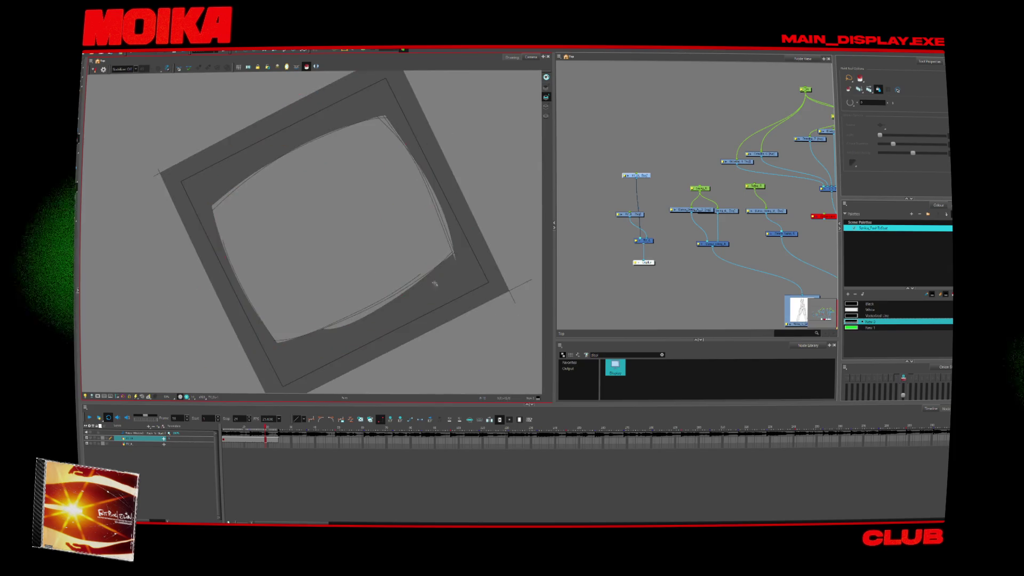
{"action": "scroll", "coordinate": [331, 267], "scroll_direction": "up", "scroll_amount": 2}
{"action": "key", "text": "alt+/"}
{"action": "left_click_drag", "start_coordinate": [239, 357], "coordinate": [426, 274]}
{"action": "left_click_drag", "start_coordinate": [239, 357], "coordinate": [464, 246]}
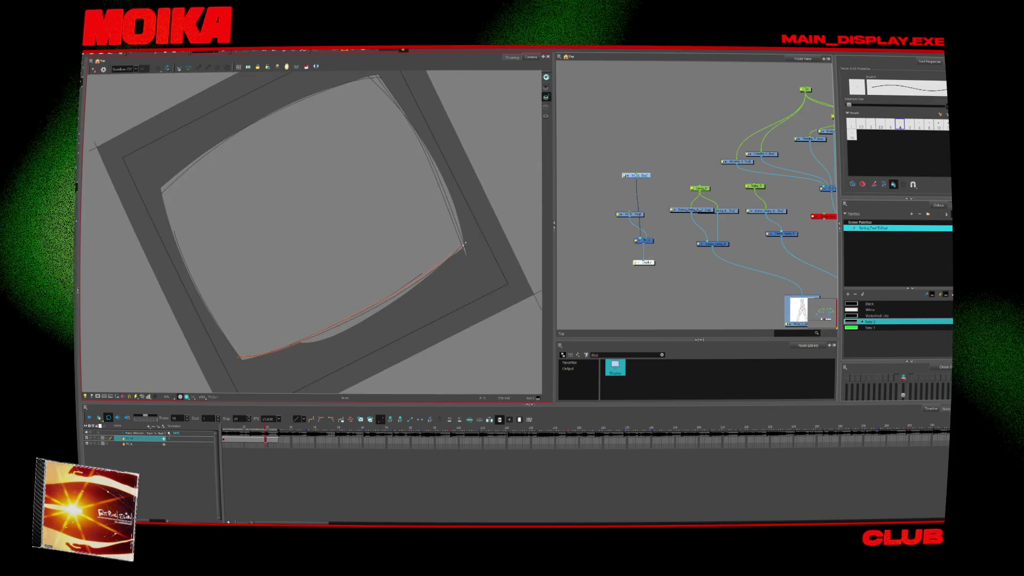
{"action": "key", "text": "alt+s"}
{"action": "left_click", "coordinate": [337, 91]}
{"action": "left_click", "coordinate": [343, 343]}
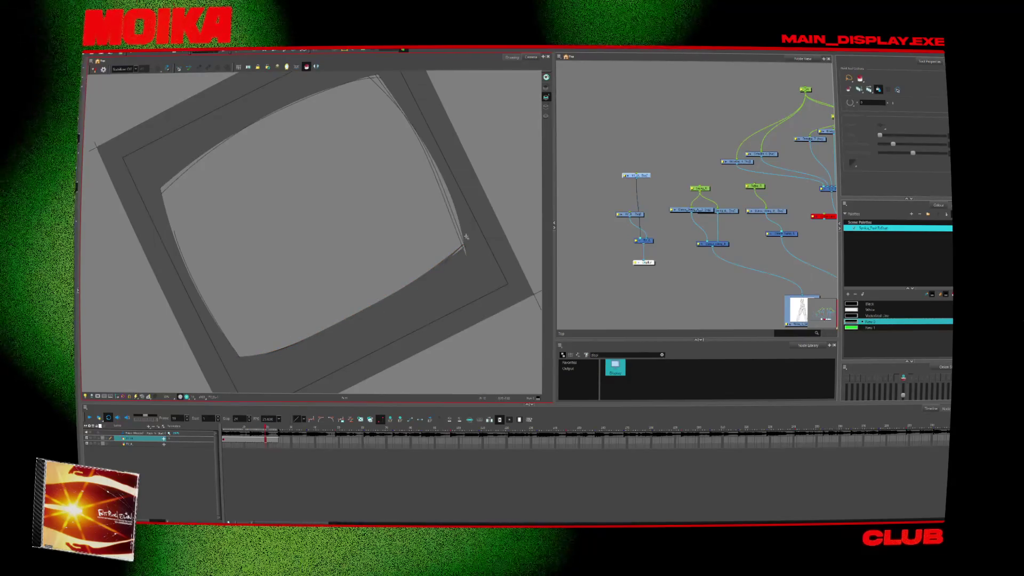
{"action": "left_click_drag", "start_coordinate": [411, 123], "coordinate": [470, 241]}
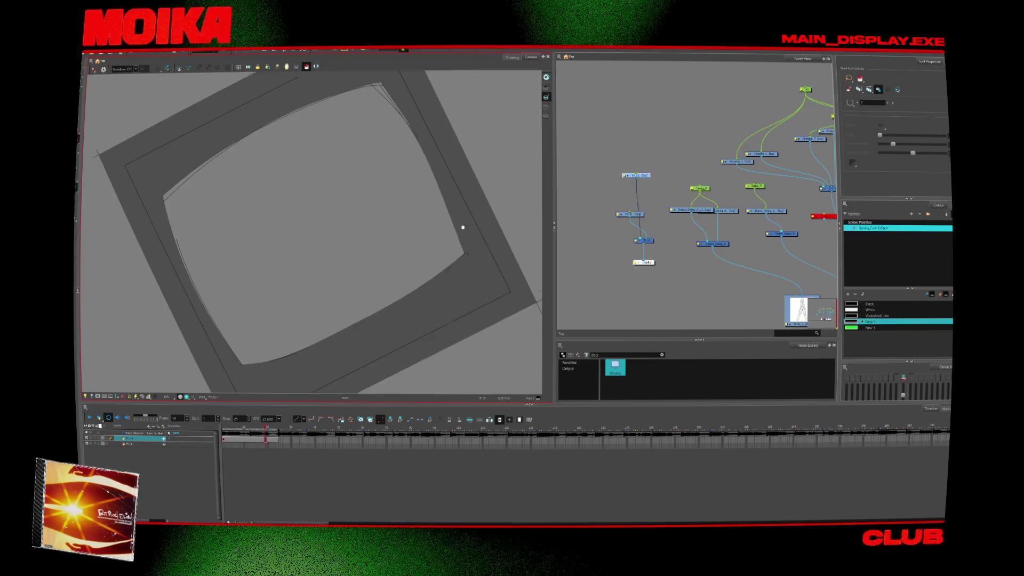
{"action": "key", "text": "shift+x"}
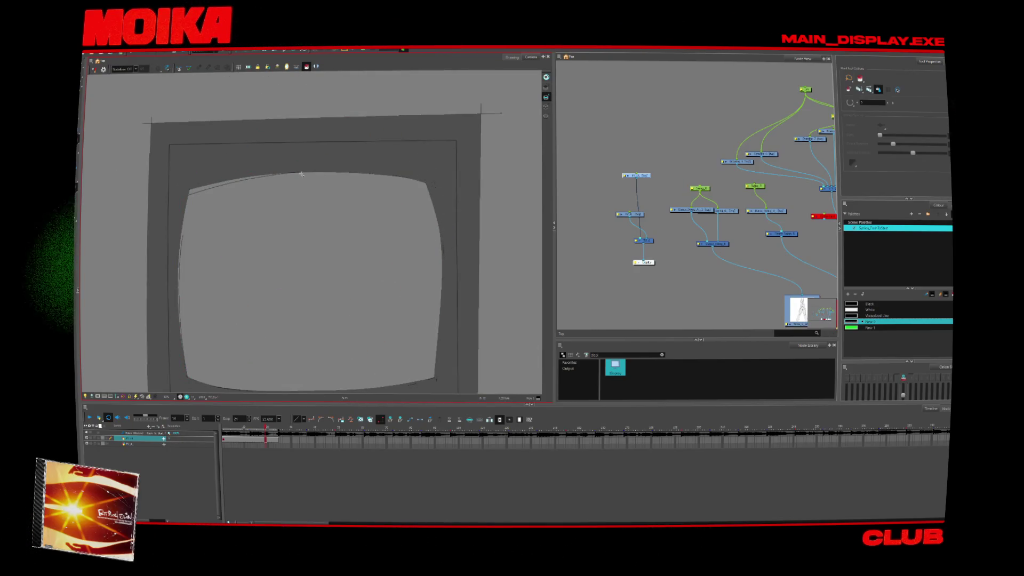
- Check the frame's left edge, then select the next layer at frame 13 with brush preset 15
{"action": "left_click", "coordinate": [178, 233]}
{"action": "left_click", "coordinate": [195, 271]}
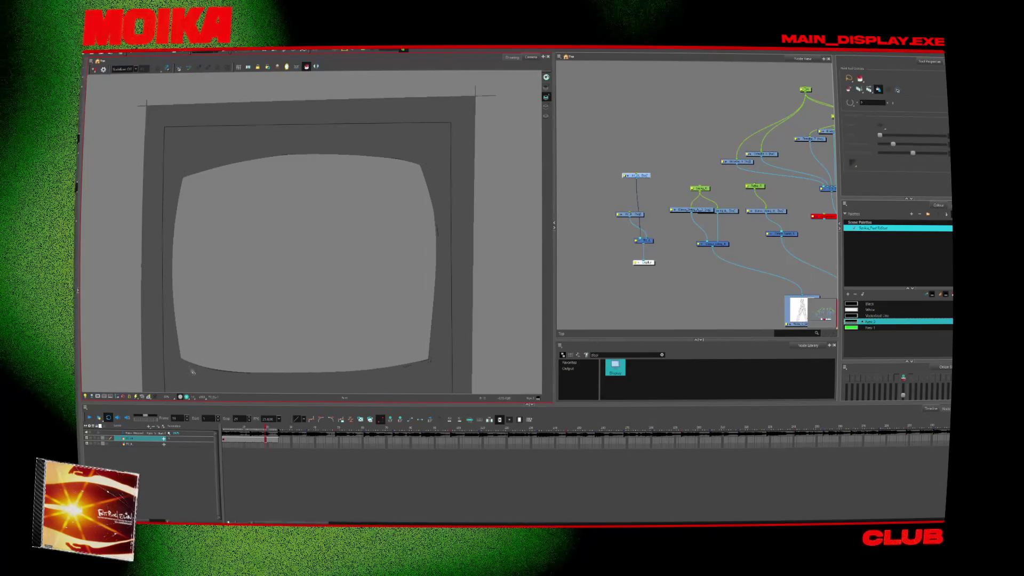
{"action": "left_click_drag", "start_coordinate": [398, 341], "coordinate": [438, 299]}
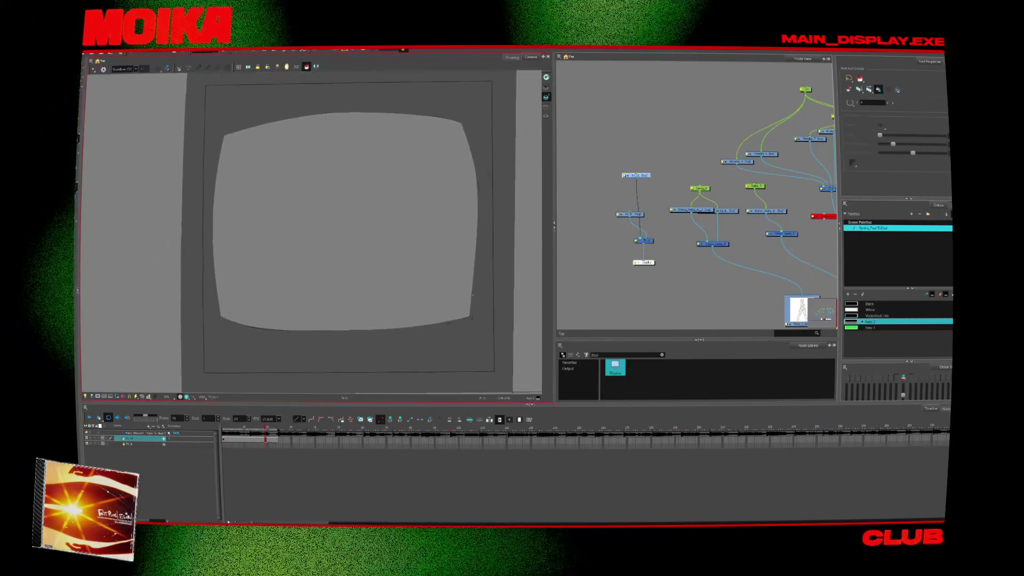
{"action": "left_click", "coordinate": [226, 445]}
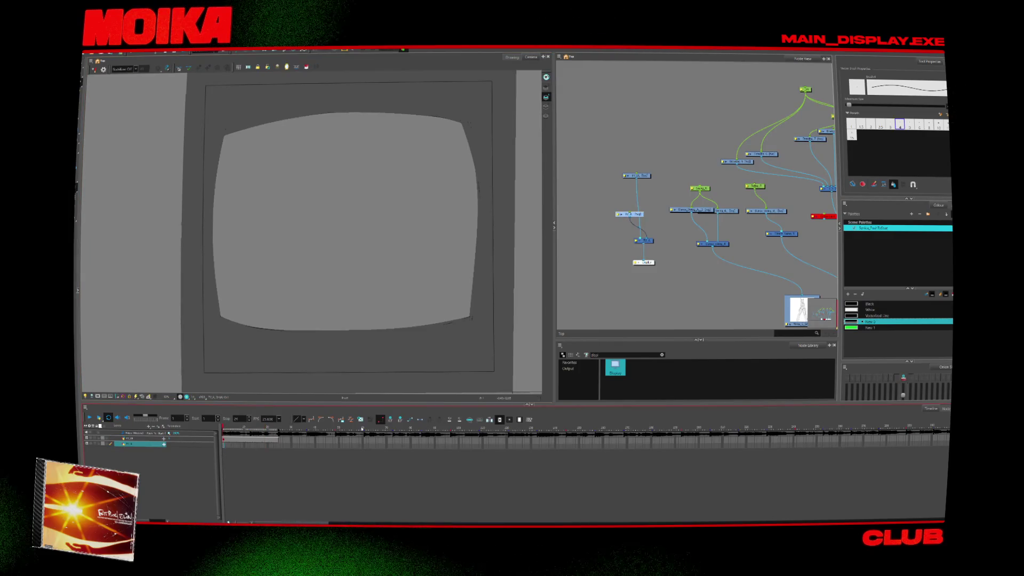
{"action": "left_click", "coordinate": [251, 445]}
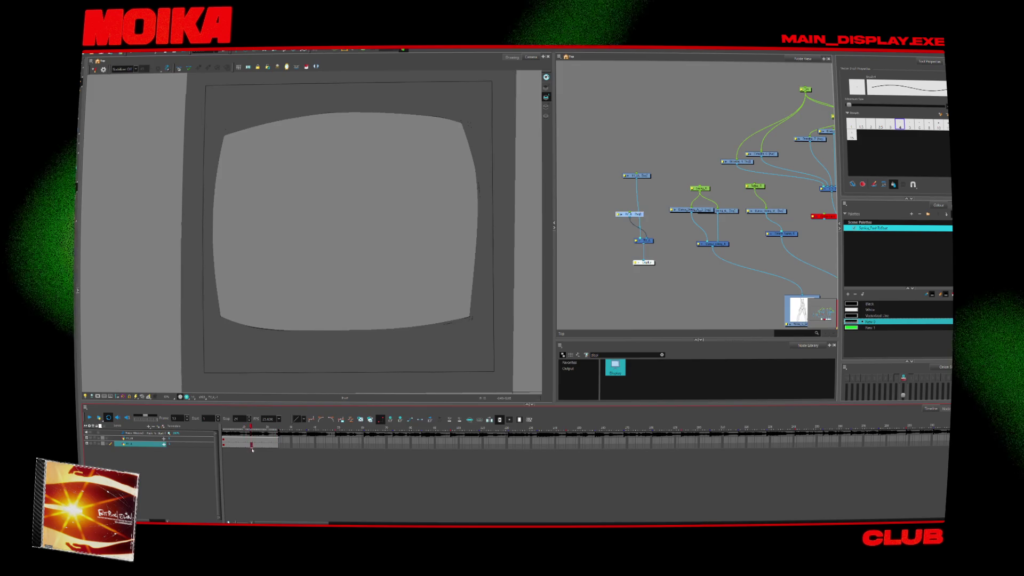
{"action": "scroll", "coordinate": [389, 279], "scroll_direction": "up", "scroll_amount": 2}
{"action": "left_click_drag", "start_coordinate": [416, 345], "coordinate": [441, 312]}
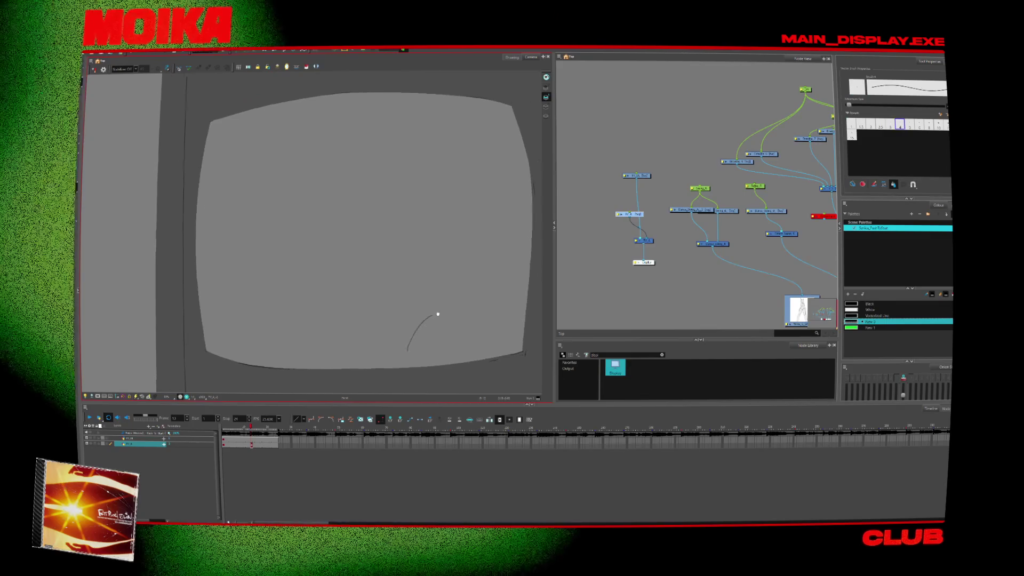
{"action": "key", "text": "ctrl+z"}
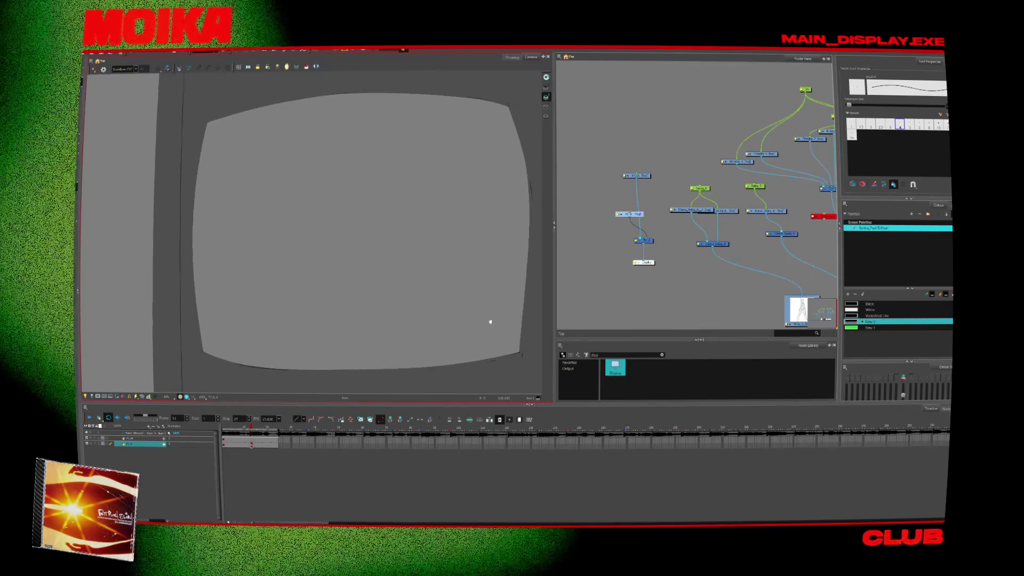
{"action": "scroll", "coordinate": [488, 320], "scroll_direction": "up", "scroll_amount": 1}
{"action": "left_click", "coordinate": [852, 134]}
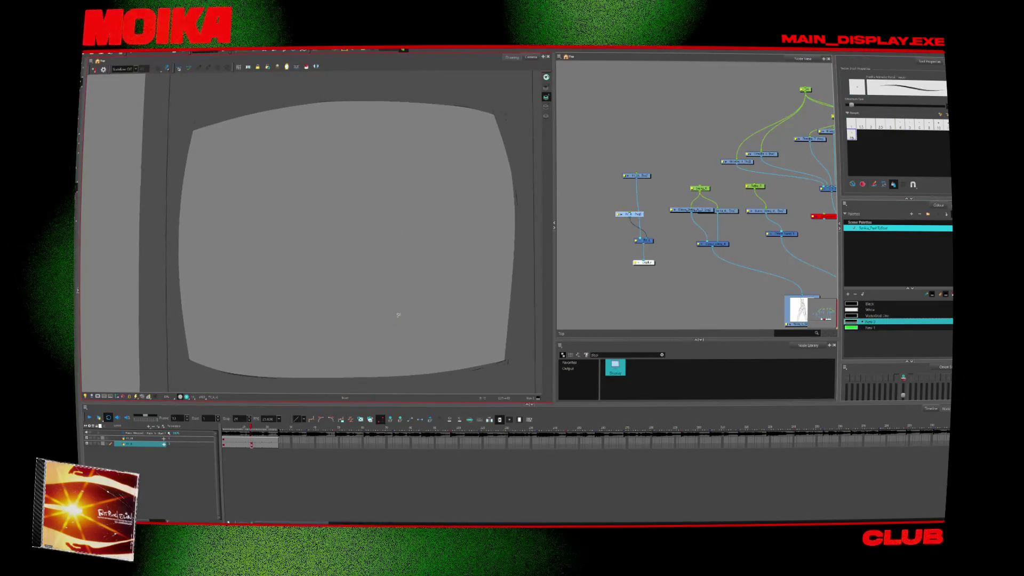
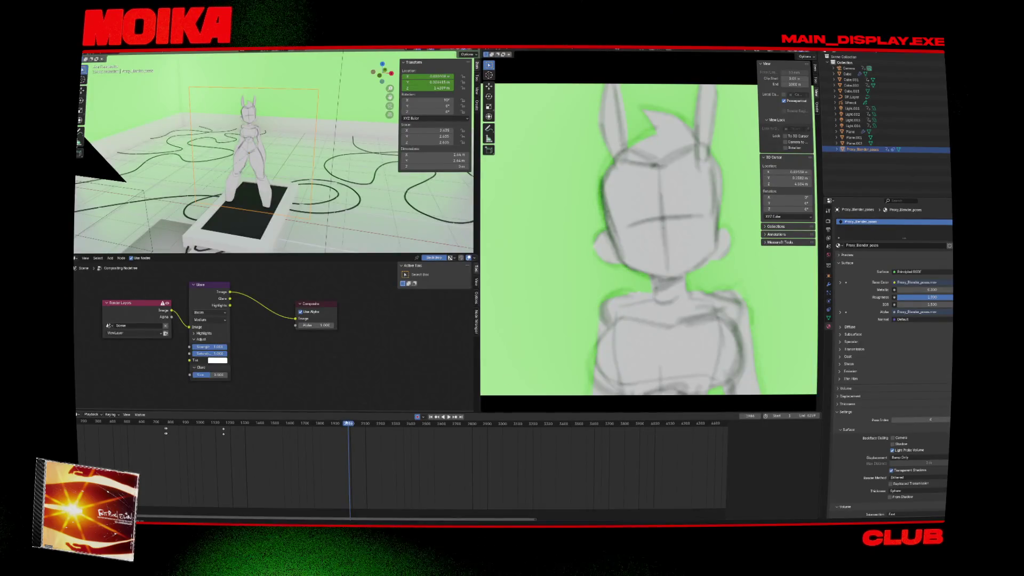
- Scrub between the PUSH TO START shot and the sketch close-up, stop playback, and save the scene
{"action": "left_click", "coordinate": [338, 423]}
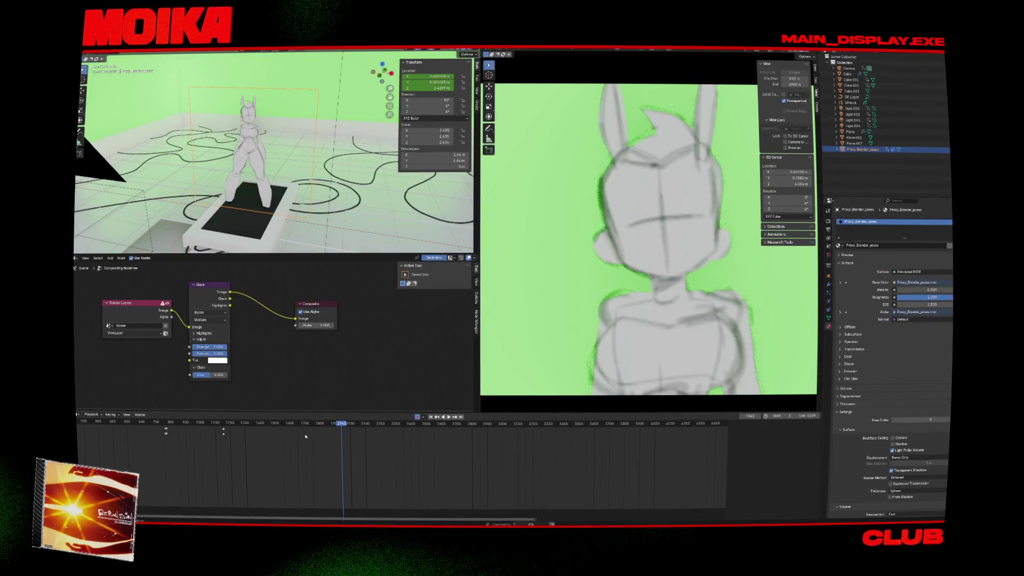
{"action": "left_click", "coordinate": [285, 432]}
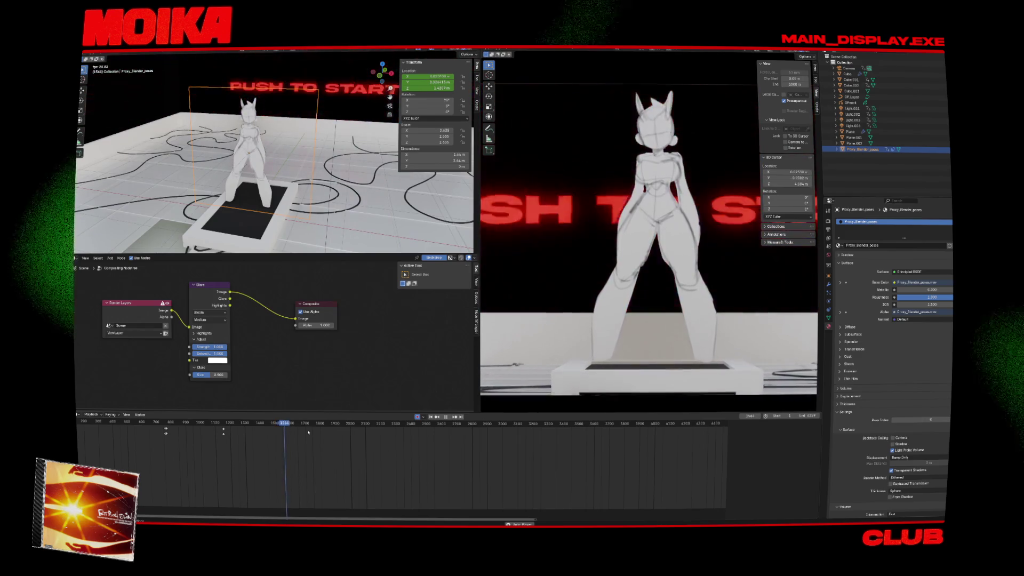
{"action": "left_click", "coordinate": [320, 425]}
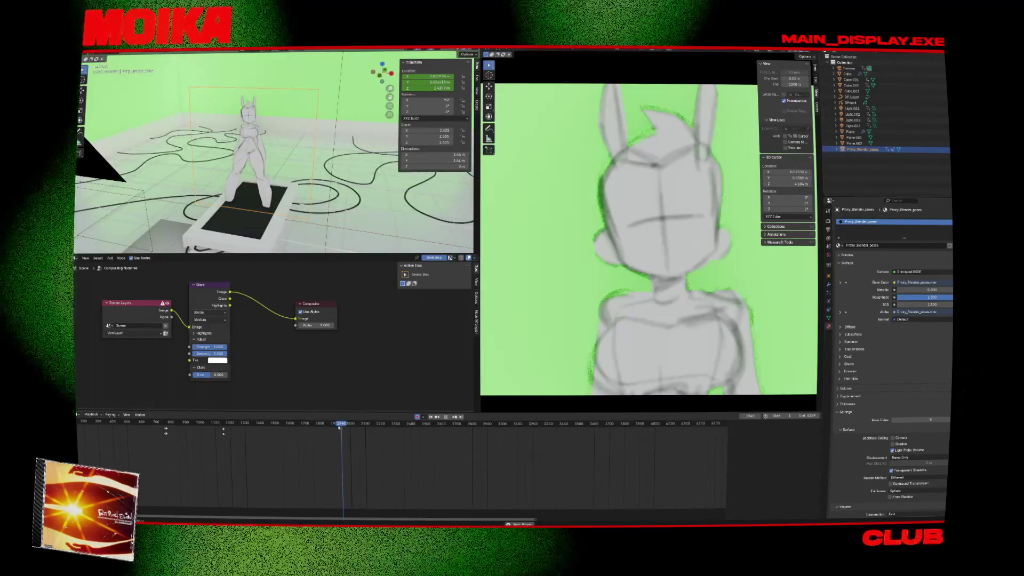
{"action": "key", "text": "space"}
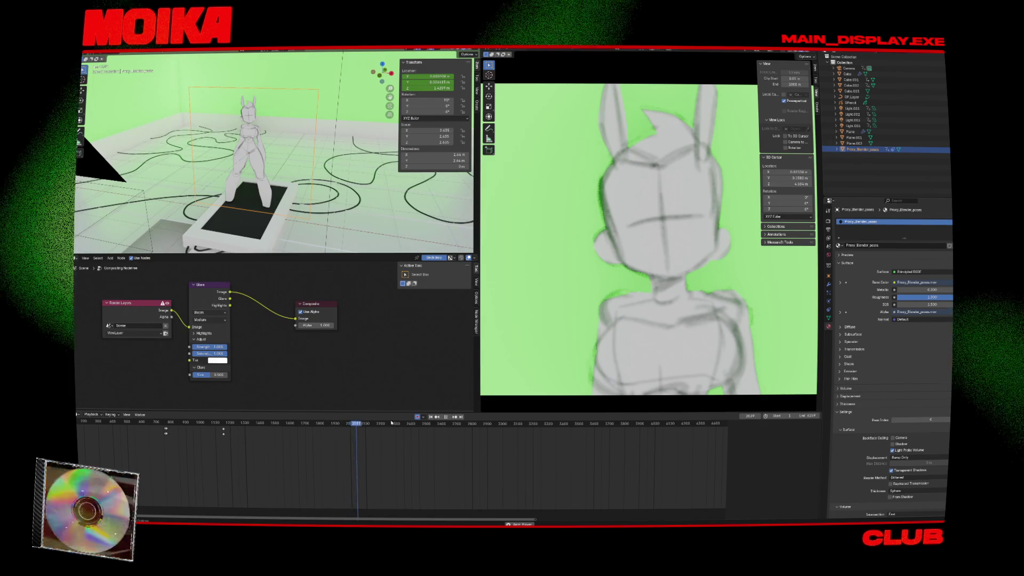
{"action": "key", "text": "space"}
{"action": "key", "text": "ctrl+s"}
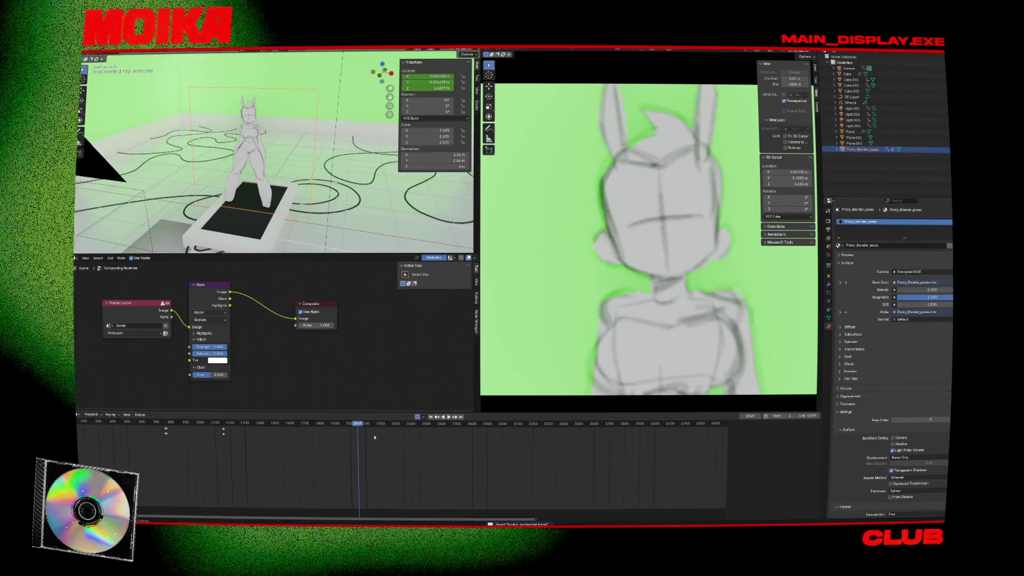
- Replay the sketch shot from its start and stop it again
{"action": "left_click", "coordinate": [324, 423]}
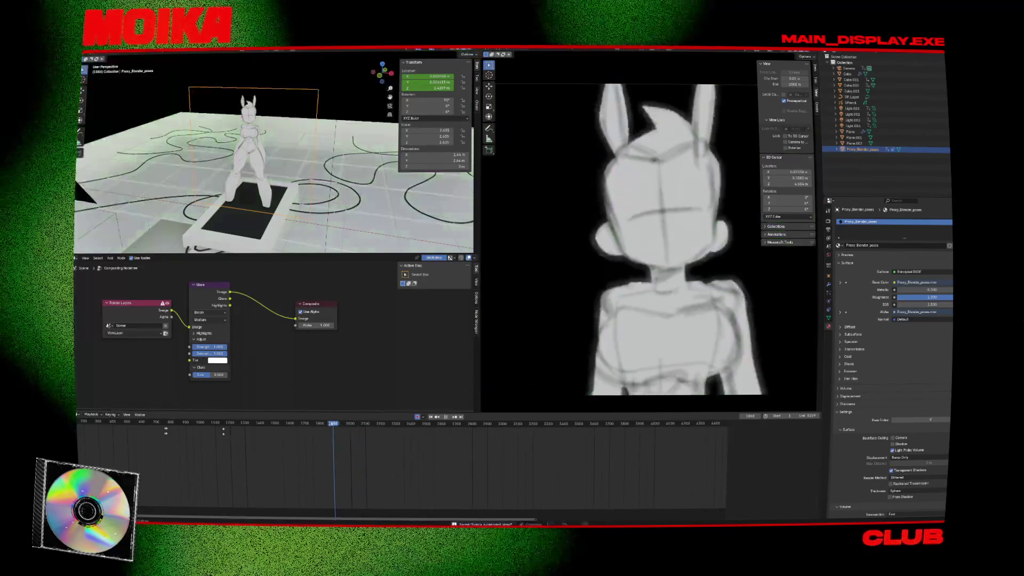
{"action": "key", "text": "space"}
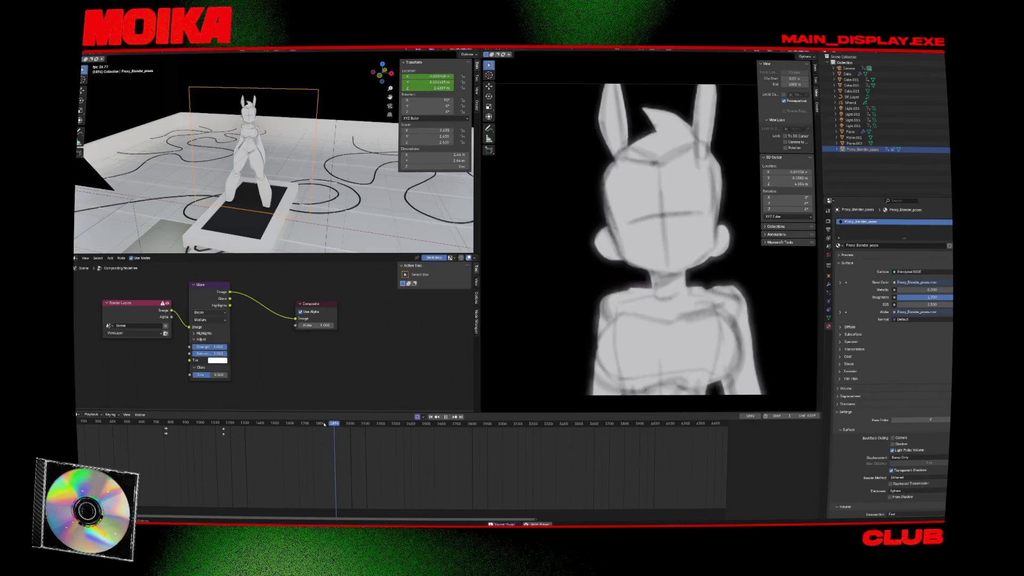
{"action": "key", "text": "space"}
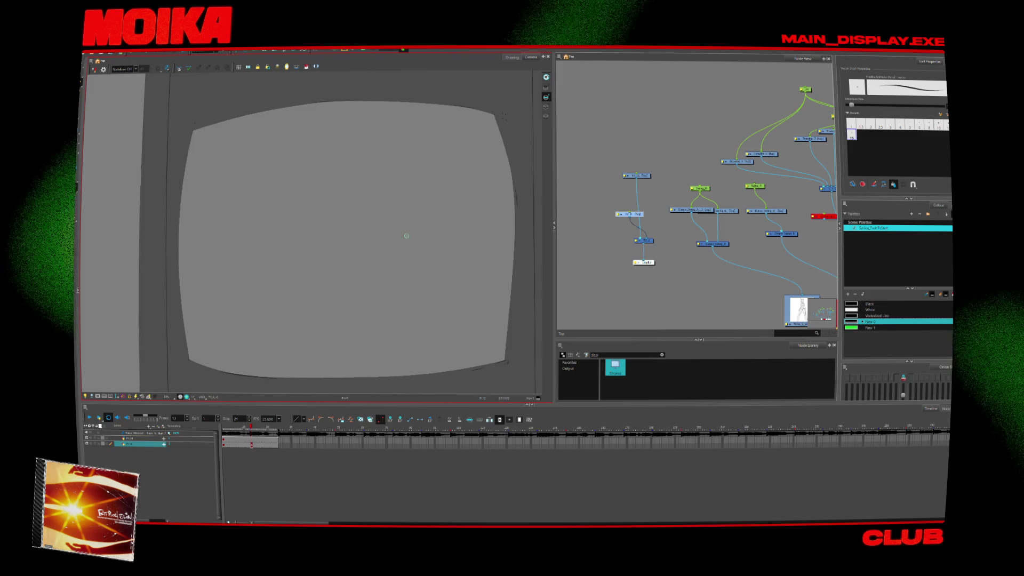
- Sketch the head circle outline with guide curves and side arcs, undoing the false starts
{"action": "scroll", "coordinate": [402, 269], "scroll_direction": "up", "scroll_amount": 2}
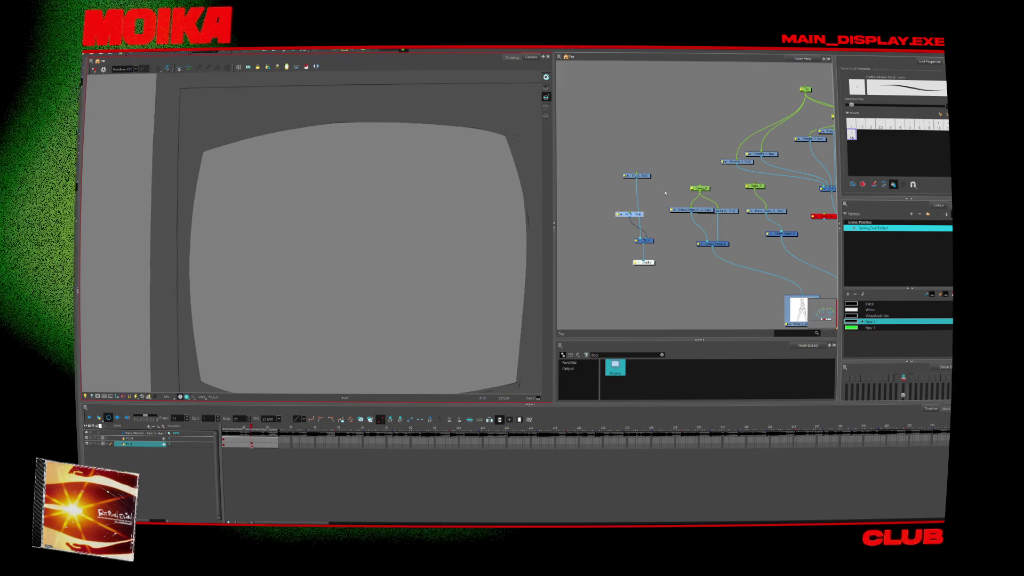
{"action": "mouse_move", "coordinate": [353, 207]}
{"action": "left_mouse_down"}
{"action": "mouse_move", "coordinate": [393, 184]}
{"action": "mouse_move", "coordinate": [401, 298]}
{"action": "left_mouse_up"}
{"action": "key", "text": "ctrl+z"}
{"action": "key", "text": "ctrl+z"}
{"action": "mouse_move", "coordinate": [366, 138]}
{"action": "left_mouse_down"}
{"action": "mouse_move", "coordinate": [280, 288]}
{"action": "mouse_move", "coordinate": [320, 298]}
{"action": "left_mouse_up"}
{"action": "key", "text": "ctrl+z"}
{"action": "key", "text": "ctrl+z"}
{"action": "left_click_drag", "start_coordinate": [344, 126], "coordinate": [286, 180]}
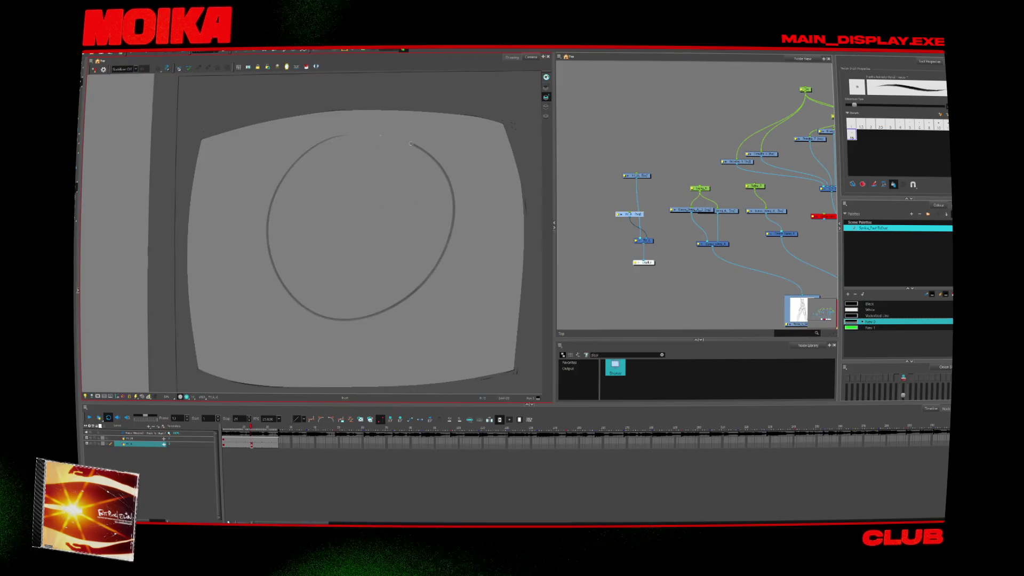
{"action": "mouse_move", "coordinate": [367, 153]}
{"action": "left_mouse_down"}
{"action": "mouse_move", "coordinate": [389, 250]}
{"action": "mouse_move", "coordinate": [368, 309]}
{"action": "left_mouse_up"}
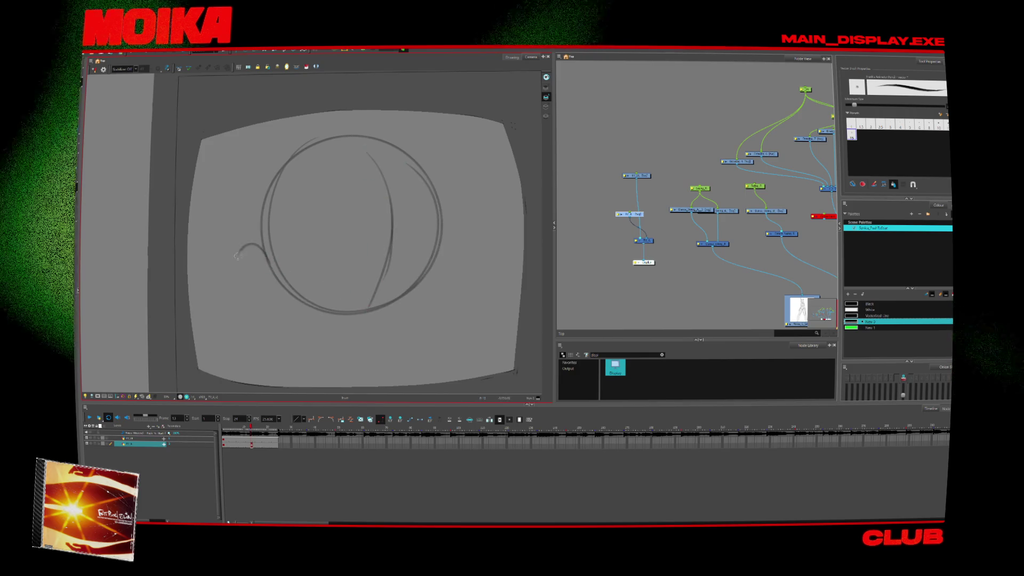
{"action": "left_click_drag", "start_coordinate": [267, 248], "coordinate": [266, 309]}
{"action": "left_click_drag", "start_coordinate": [409, 163], "coordinate": [431, 272]}
- Nudge the whole sketch right, extend the outline toward the chin, and sketch the eyes
{"action": "key", "text": "ctrl+a"}
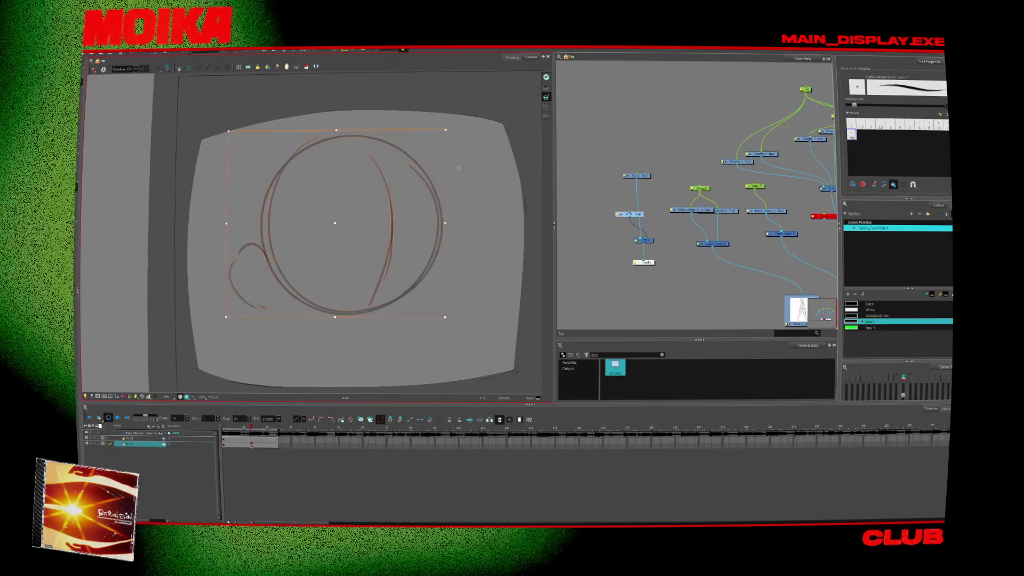
{"action": "left_click_drag", "start_coordinate": [445, 236], "coordinate": [453, 235]}
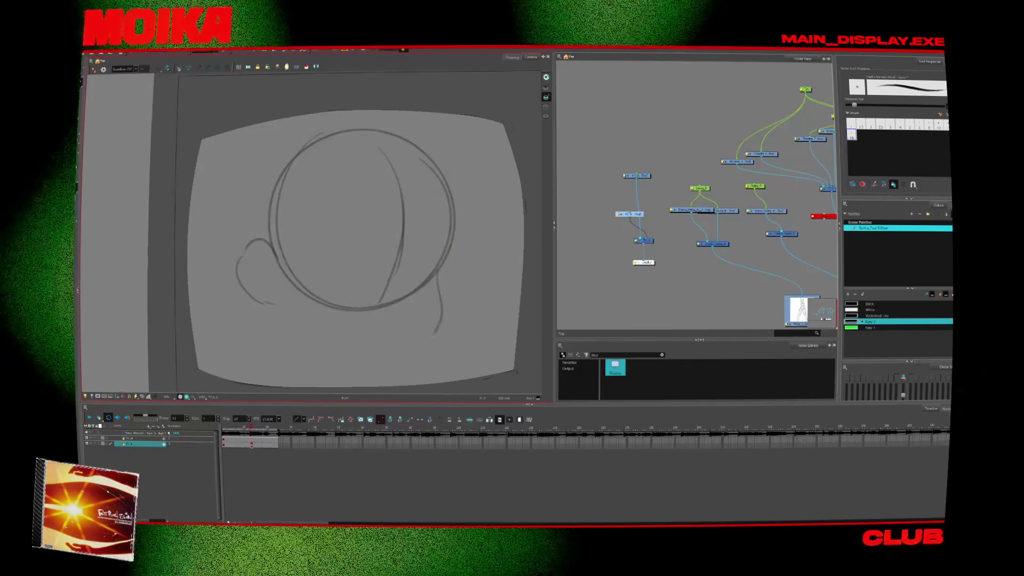
{"action": "left_click_drag", "start_coordinate": [438, 292], "coordinate": [441, 317]}
{"action": "left_click_drag", "start_coordinate": [432, 332], "coordinate": [398, 356]}
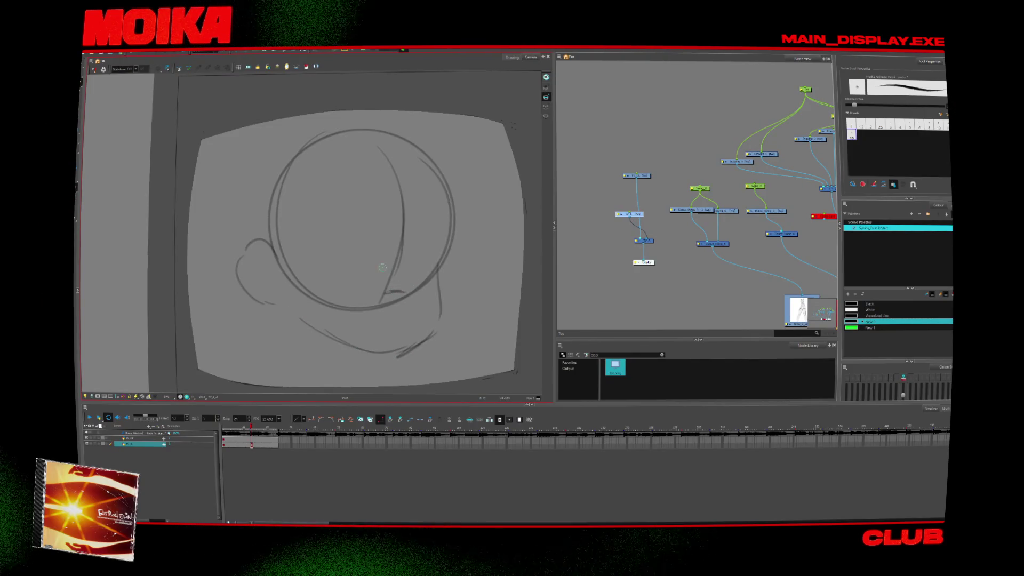
{"action": "left_click_drag", "start_coordinate": [351, 242], "coordinate": [421, 253]}
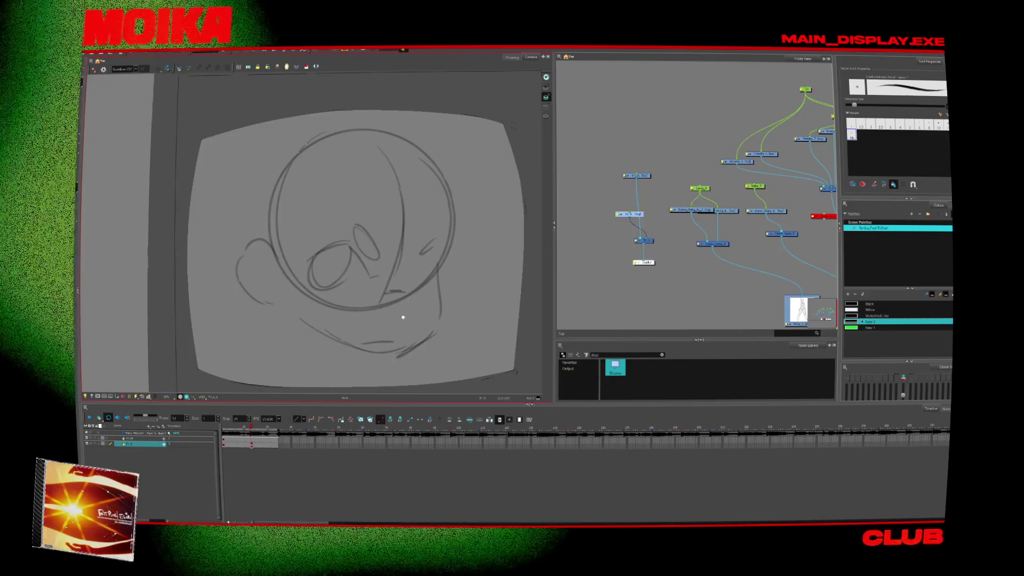
- Add a long ear stroke above the head and short strokes on its right edge
{"action": "scroll", "coordinate": [361, 344], "scroll_direction": "up", "scroll_amount": 2}
{"action": "left_click_drag", "start_coordinate": [331, 223], "coordinate": [406, 131]}
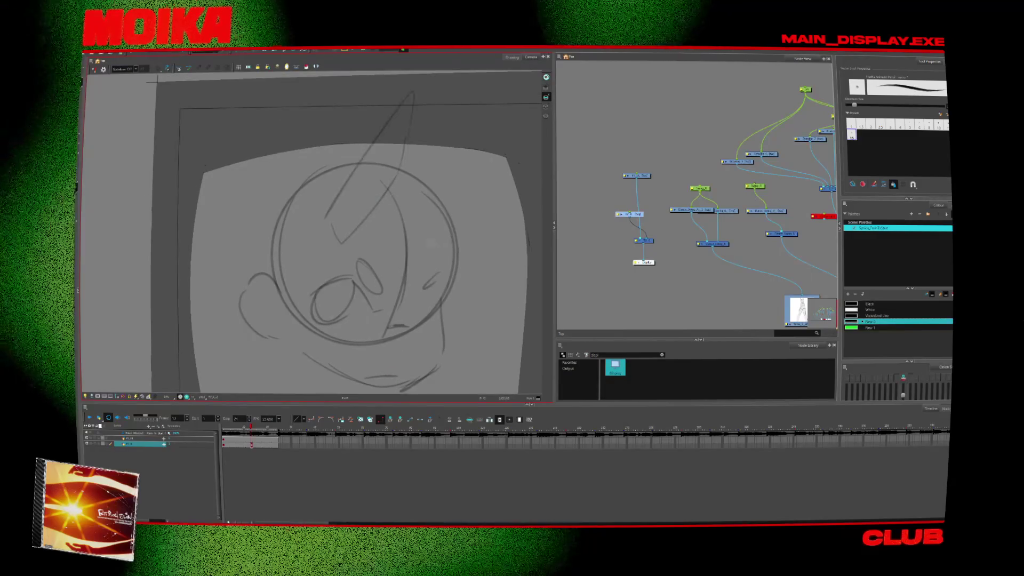
{"action": "scroll", "coordinate": [373, 214], "scroll_direction": "down", "scroll_amount": 1}
{"action": "left_click_drag", "start_coordinate": [410, 74], "coordinate": [323, 195]}
{"action": "left_click_drag", "start_coordinate": [436, 207], "coordinate": [440, 224]}
{"action": "left_click_drag", "start_coordinate": [460, 204], "coordinate": [443, 220]}
- Compare with an earlier frame, then sketch the neck below the face
{"action": "key", "text": "comma"}
{"action": "key", "text": "comma"}
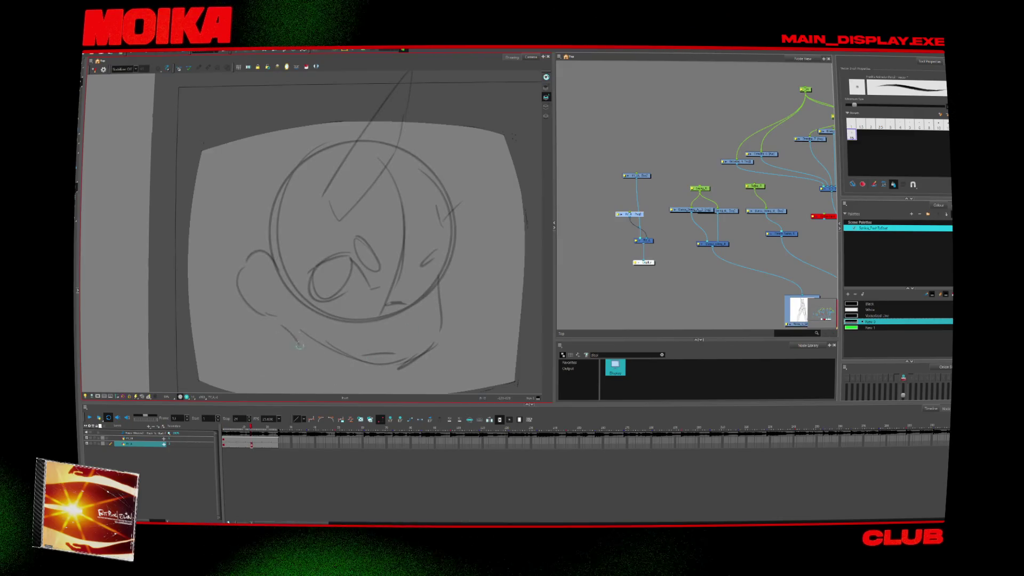
{"action": "scroll", "coordinate": [304, 322], "scroll_direction": "down", "scroll_amount": 1}
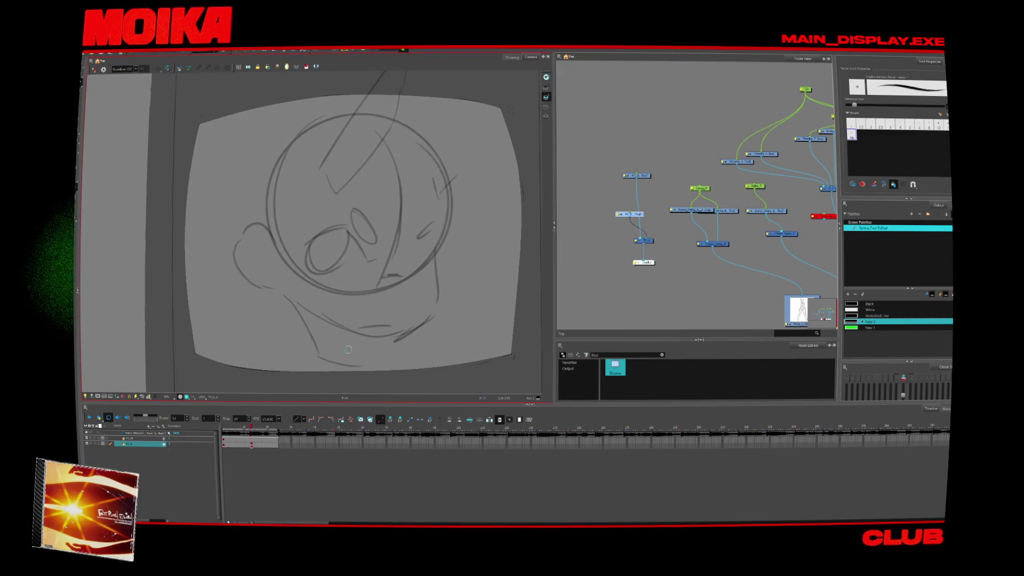
{"action": "left_click_drag", "start_coordinate": [355, 335], "coordinate": [358, 355]}
{"action": "left_click_drag", "start_coordinate": [289, 295], "coordinate": [307, 344]}
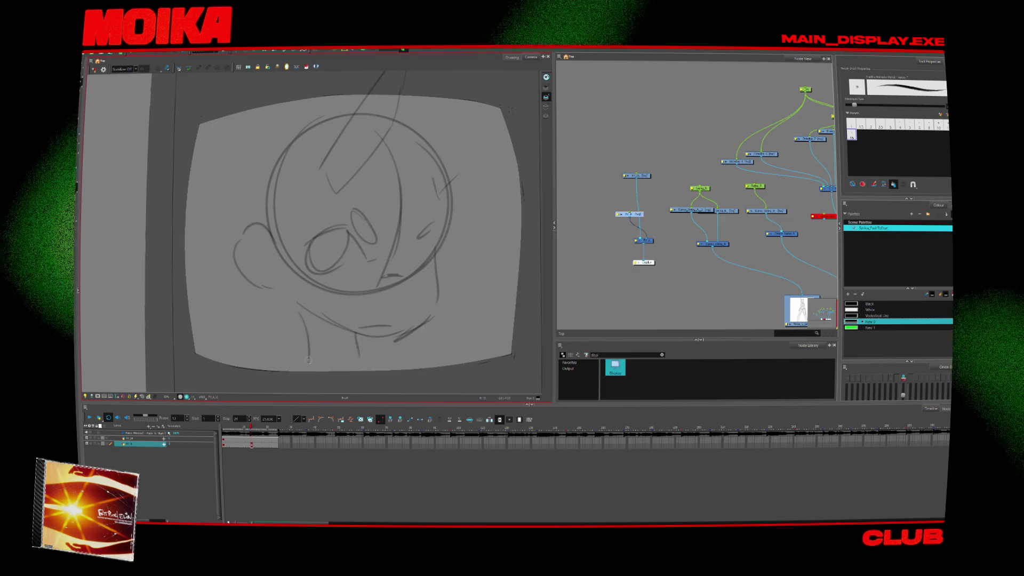
- Sketch the second ear, a diagonal face line, and strokes along the lower and left head
{"action": "scroll", "coordinate": [262, 189], "scroll_direction": "up", "scroll_amount": 2}
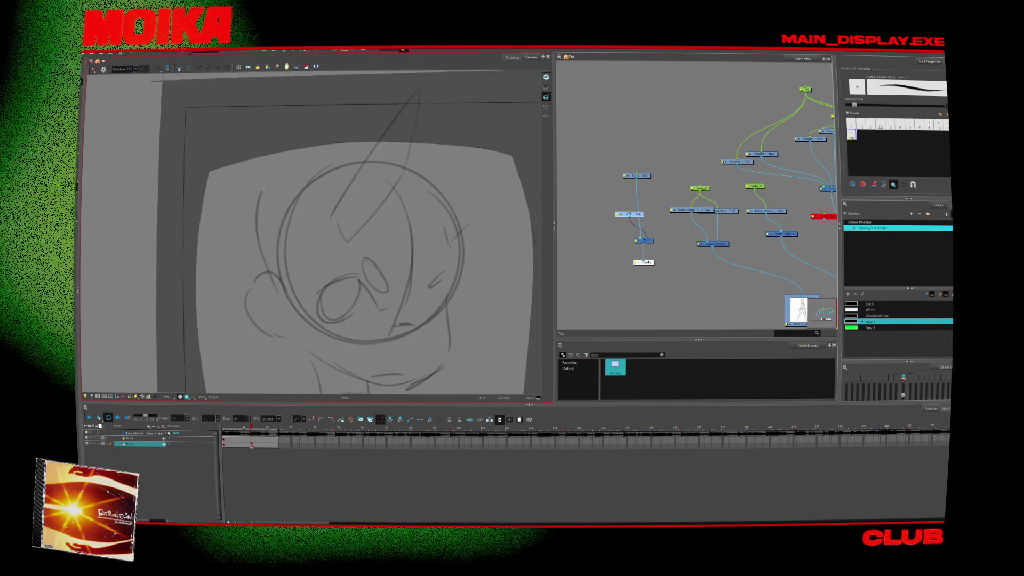
{"action": "left_click_drag", "start_coordinate": [265, 243], "coordinate": [323, 113]}
{"action": "left_click_drag", "start_coordinate": [368, 218], "coordinate": [437, 259]}
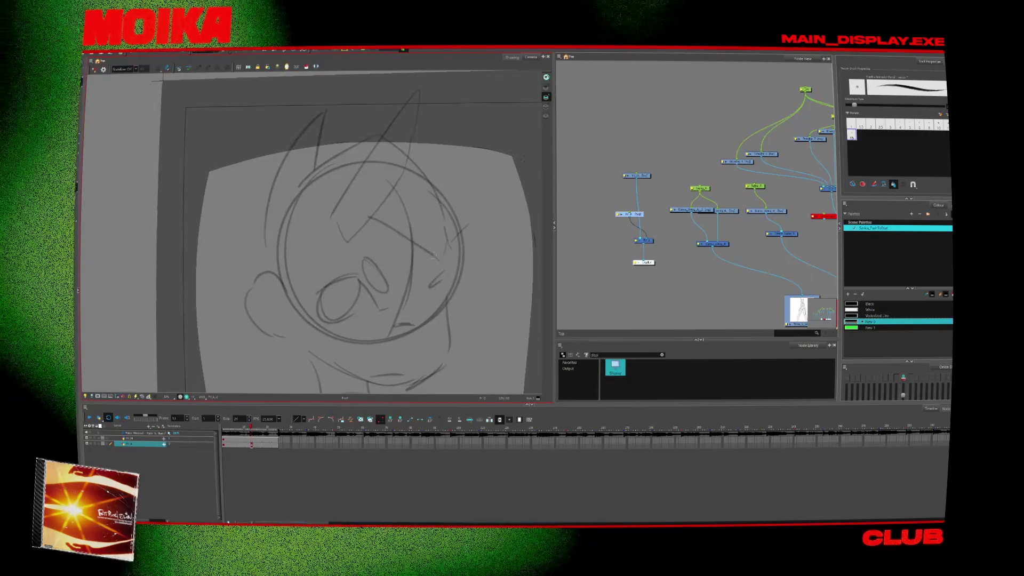
{"action": "scroll", "coordinate": [435, 256], "scroll_direction": "right", "scroll_amount": 2}
{"action": "scroll", "coordinate": [383, 337], "scroll_direction": "down", "scroll_amount": 2}
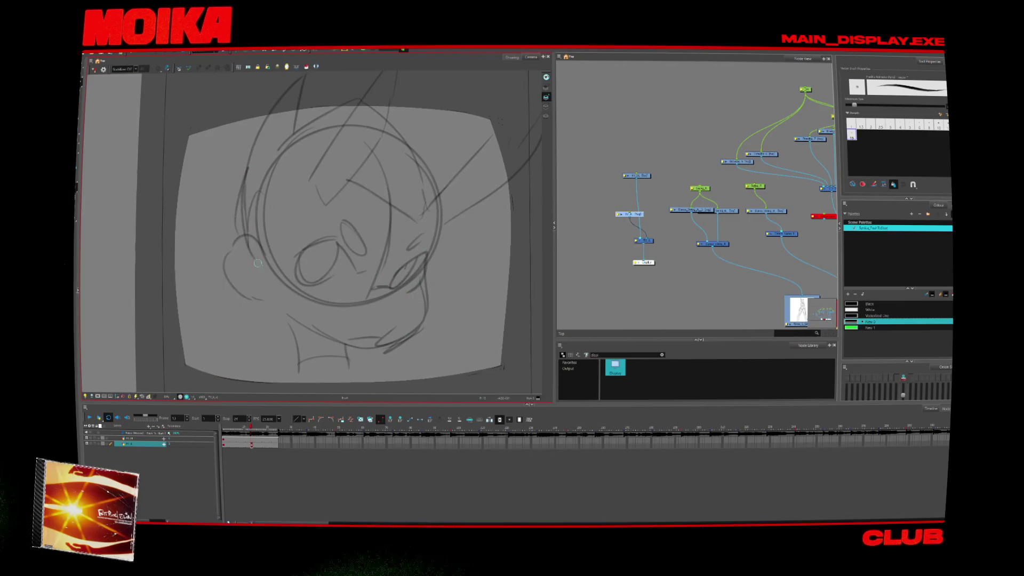
{"action": "left_click_drag", "start_coordinate": [210, 322], "coordinate": [240, 324]}
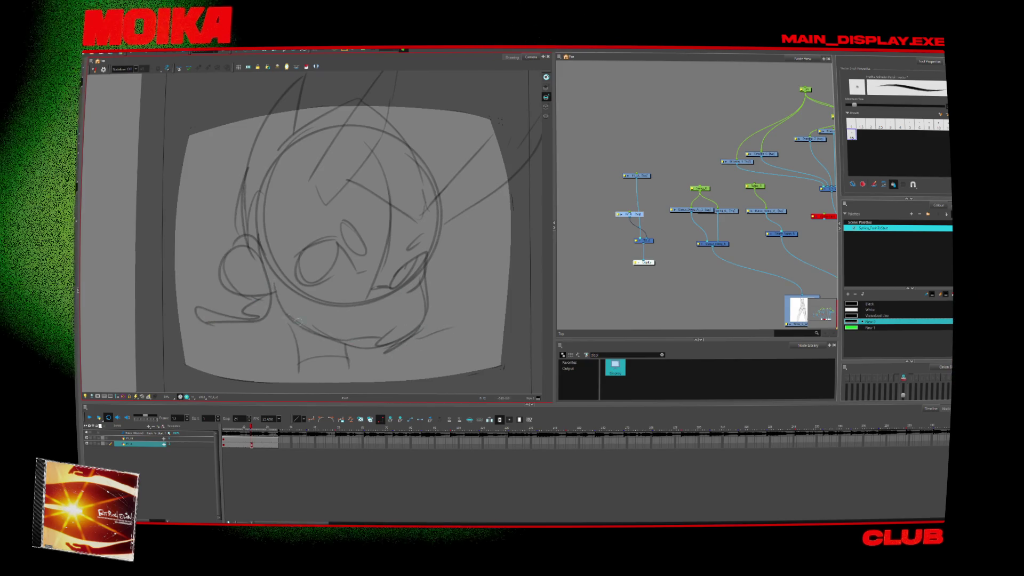
{"action": "mouse_move", "coordinate": [486, 304]}
{"action": "left_mouse_down"}
{"action": "mouse_move", "coordinate": [353, 330]}
{"action": "mouse_move", "coordinate": [339, 317]}
{"action": "mouse_move", "coordinate": [312, 339]}
{"action": "left_mouse_up"}
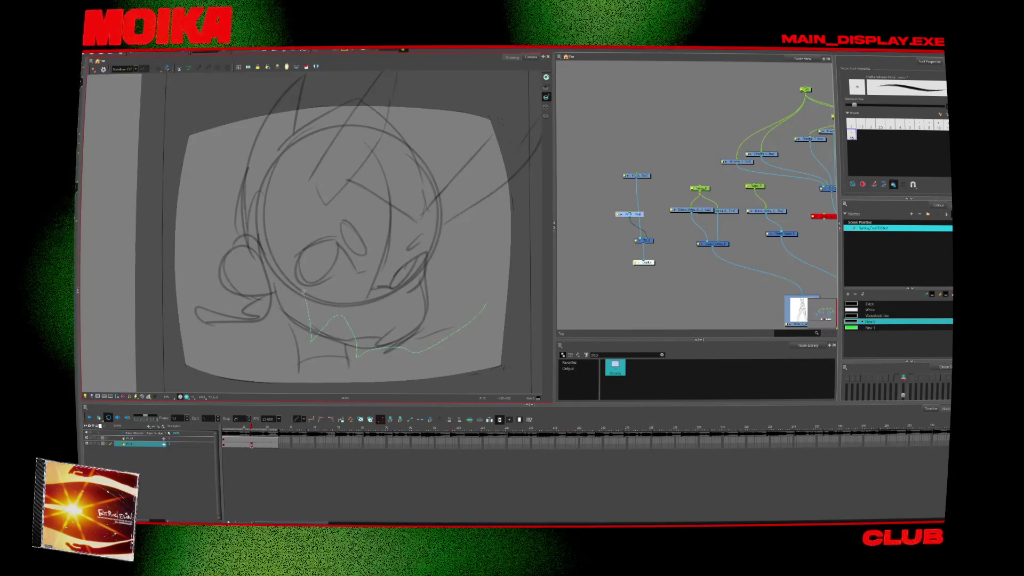
{"action": "left_click_drag", "start_coordinate": [151, 316], "coordinate": [502, 66]}
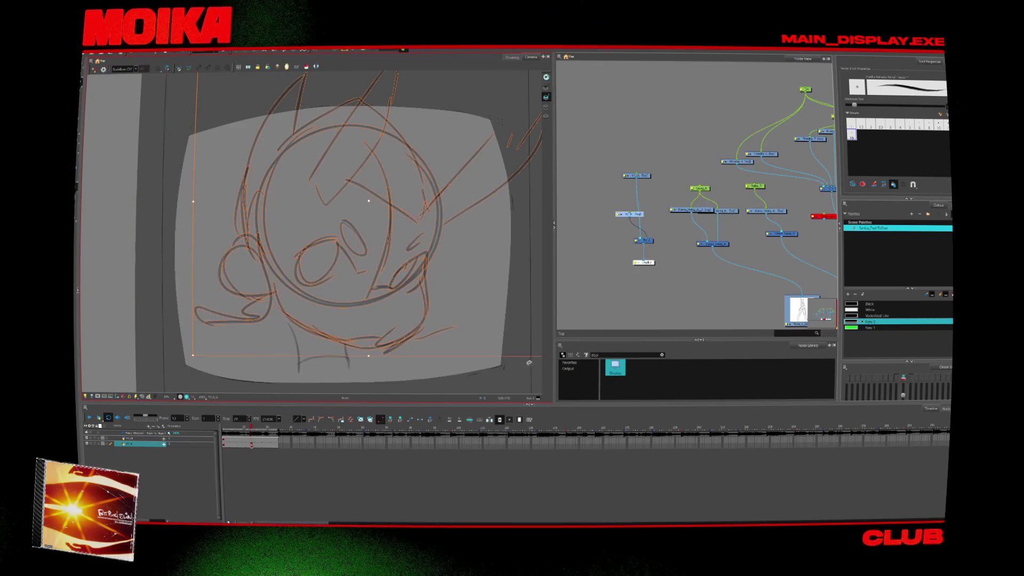
- Select all head strokes, shift them to recentre the sketch, and jump back to an empty frame
{"action": "left_click_drag", "start_coordinate": [529, 363], "coordinate": [442, 361]}
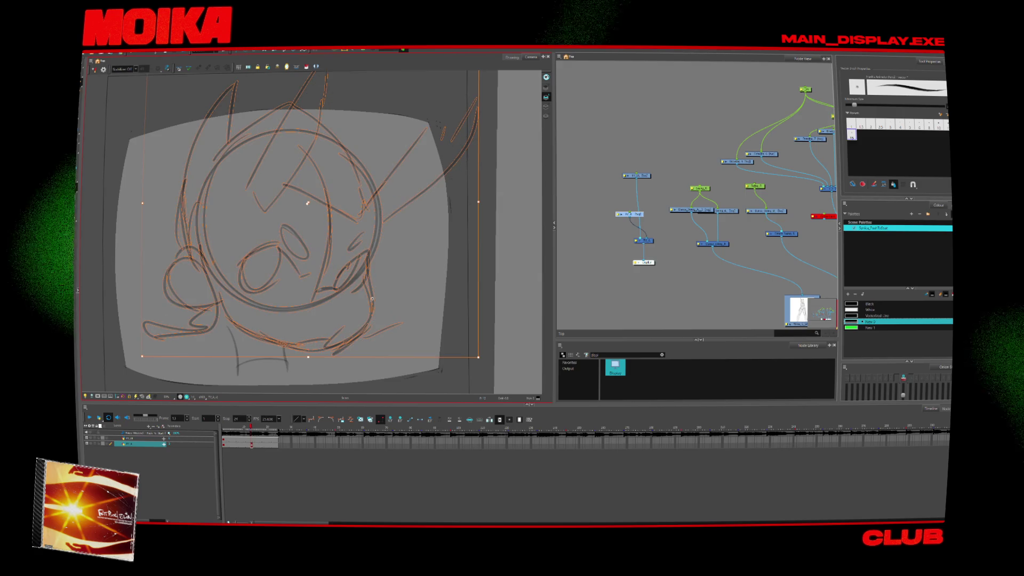
{"action": "key", "text": "ctrl+a"}
{"action": "left_click_drag", "start_coordinate": [371, 303], "coordinate": [430, 288]}
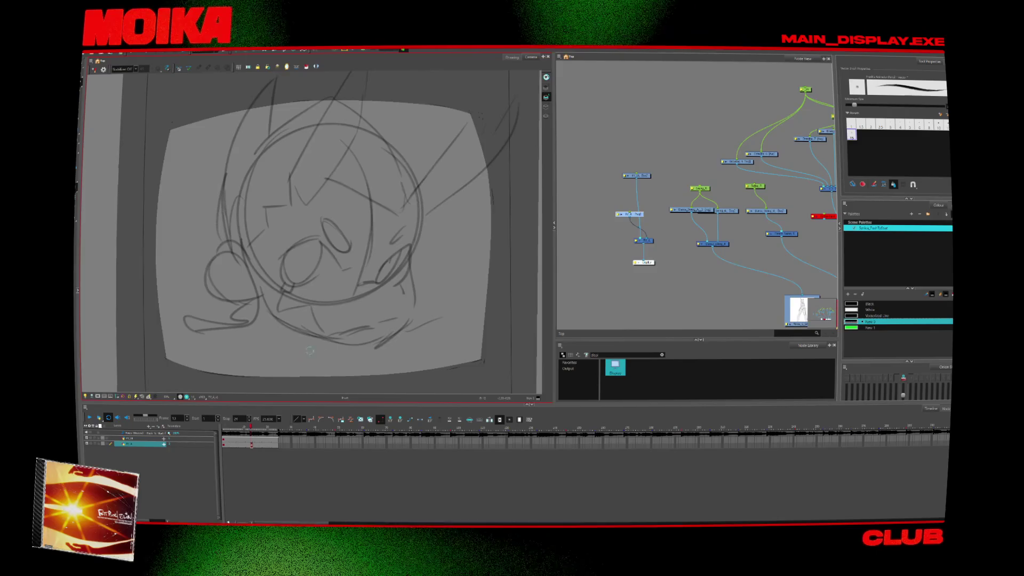
{"action": "key", "text": "ctrl+z"}
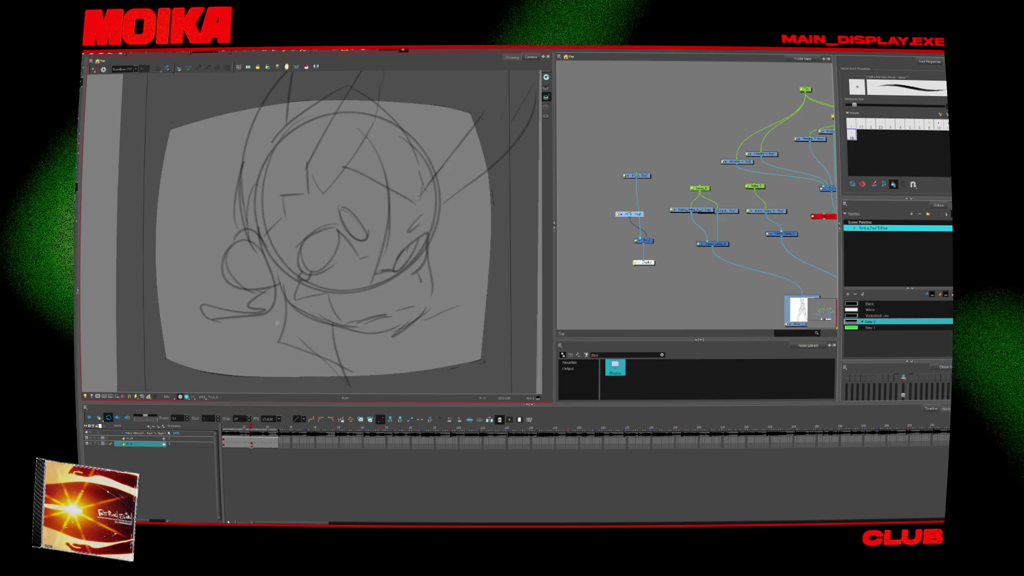
{"action": "left_click", "coordinate": [242, 428]}
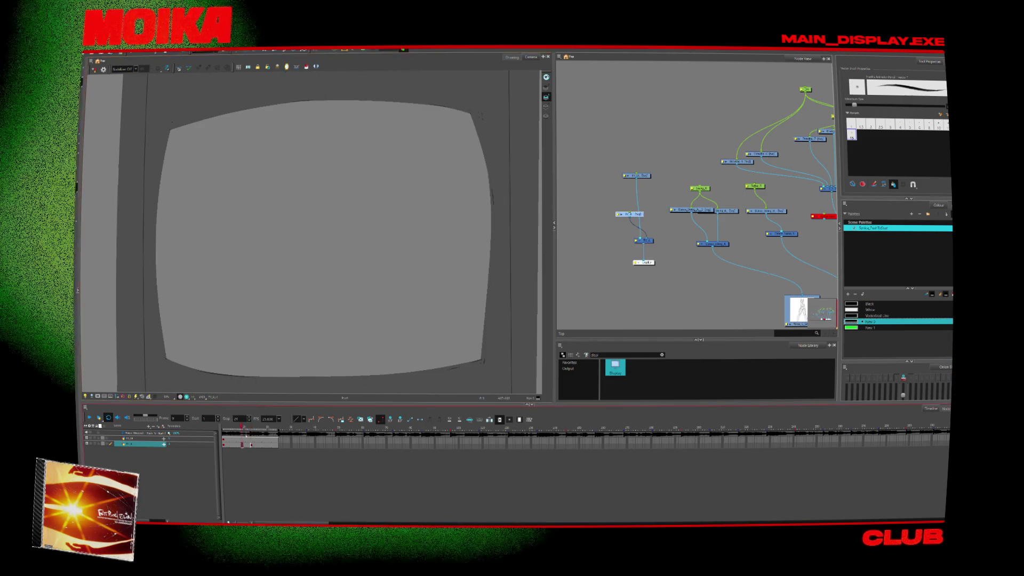
- Play the frames, then draw a first curved stroke on the new frame, undoing its extension
{"action": "key", "text": "Return"}
{"action": "mouse_move", "coordinate": [404, 138]}
{"action": "left_mouse_down"}
{"action": "mouse_move", "coordinate": [436, 208]}
{"action": "mouse_move", "coordinate": [421, 260]}
{"action": "left_mouse_up"}
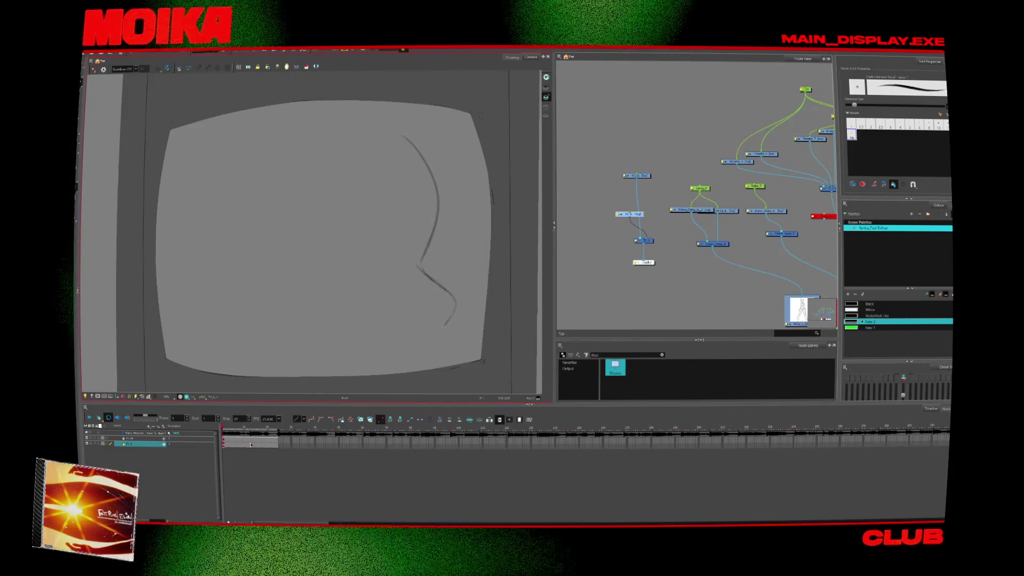
{"action": "left_click_drag", "start_coordinate": [444, 327], "coordinate": [419, 348]}
{"action": "key", "text": "ctrl+z"}
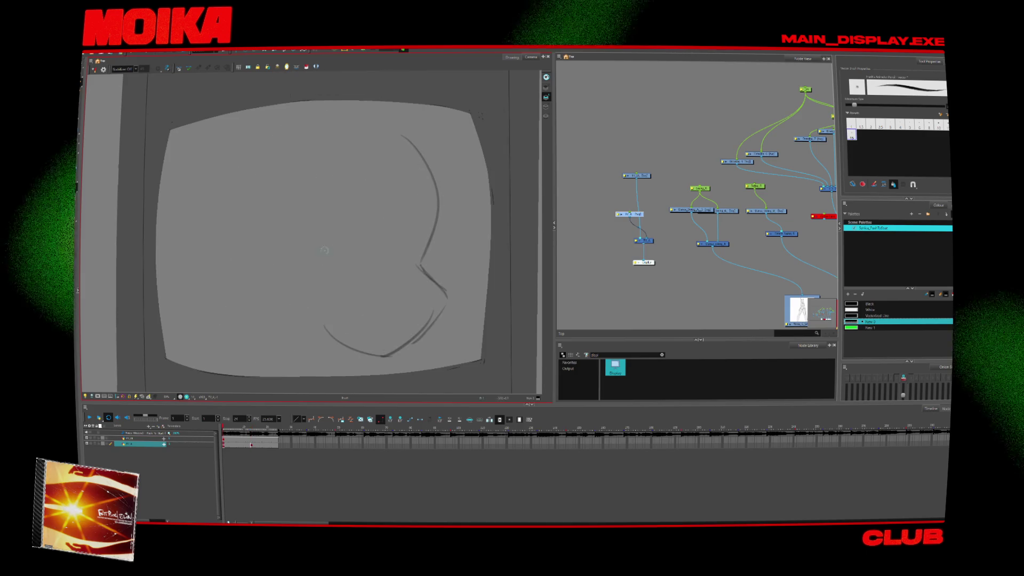
- Rough in the head loop, an ear curve and upper head, undoing a misplaced ear
{"action": "left_click_drag", "start_coordinate": [415, 253], "coordinate": [372, 271]}
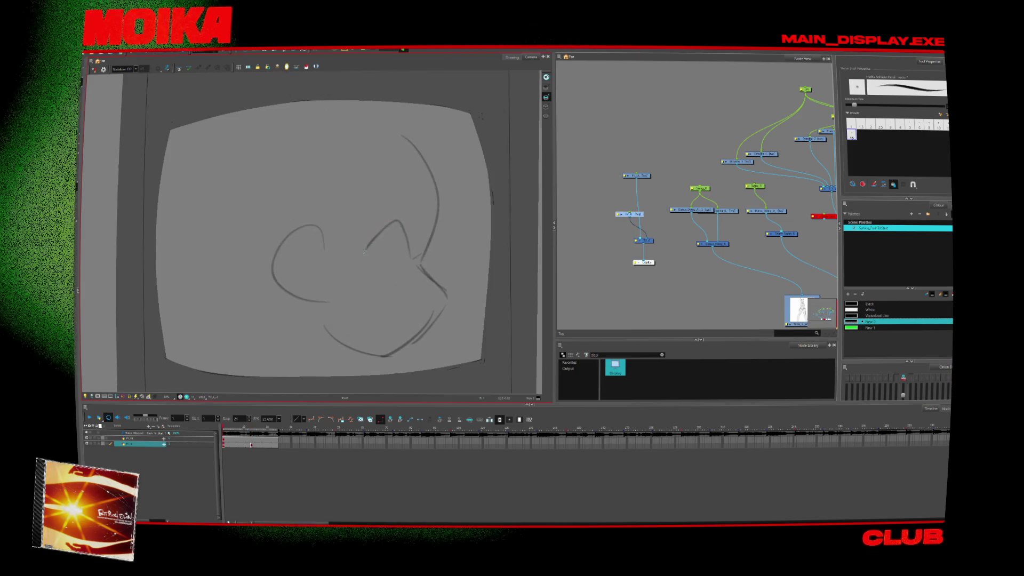
{"action": "left_click_drag", "start_coordinate": [399, 228], "coordinate": [377, 269]}
{"action": "left_click_drag", "start_coordinate": [409, 207], "coordinate": [427, 202]}
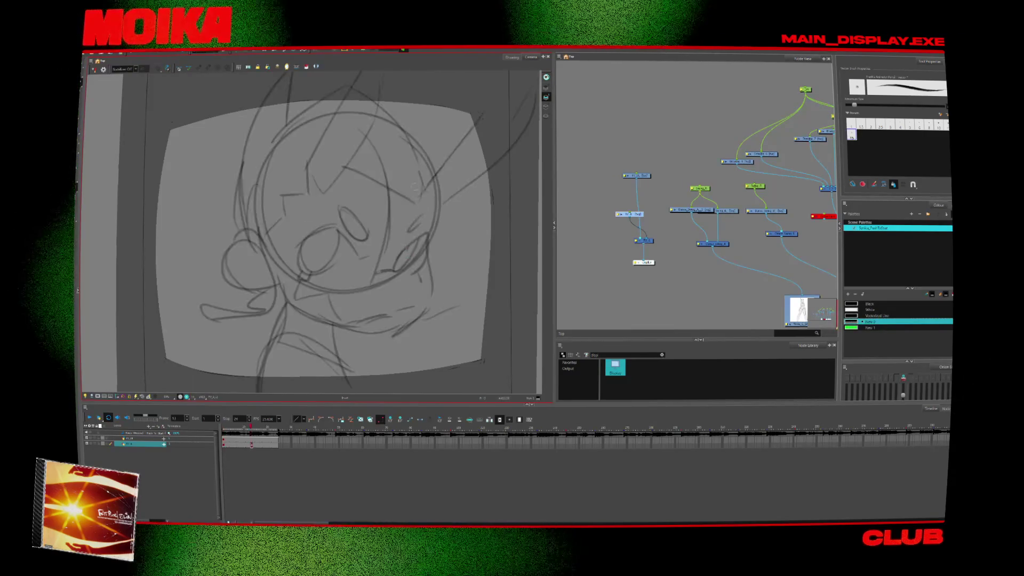
{"action": "left_click_drag", "start_coordinate": [383, 158], "coordinate": [411, 181]}
{"action": "left_click_drag", "start_coordinate": [450, 142], "coordinate": [446, 94]}
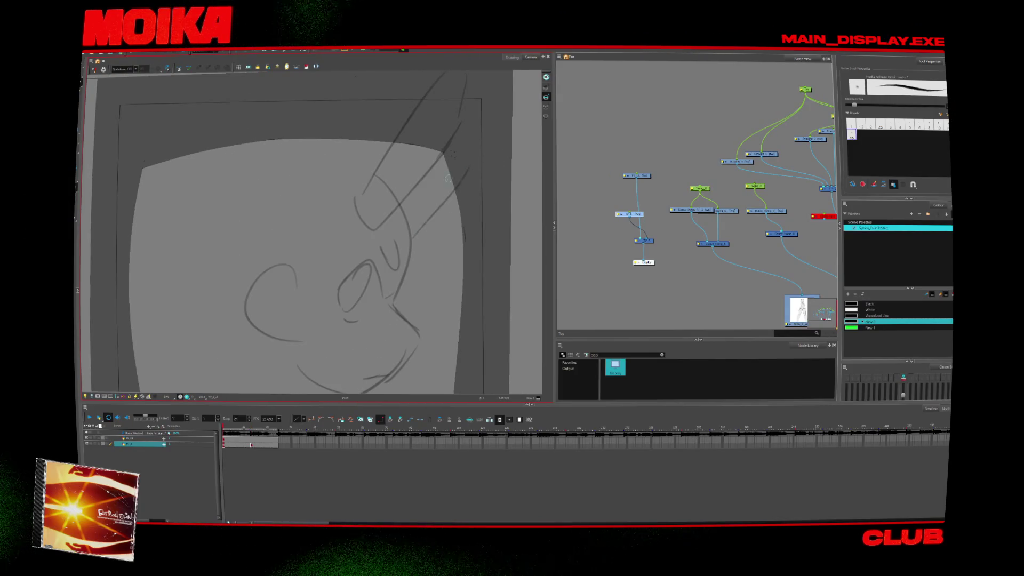
{"action": "key", "text": "ctrl+z"}
- Sketch the top of the head with inner lines, removing a stray left-side stroke
{"action": "mouse_move", "coordinate": [296, 112]}
{"action": "left_mouse_down"}
{"action": "mouse_move", "coordinate": [230, 160]}
{"action": "mouse_move", "coordinate": [196, 224]}
{"action": "left_mouse_up"}
{"action": "left_click_drag", "start_coordinate": [268, 165], "coordinate": [297, 113]}
{"action": "left_click_drag", "start_coordinate": [251, 192], "coordinate": [299, 155]}
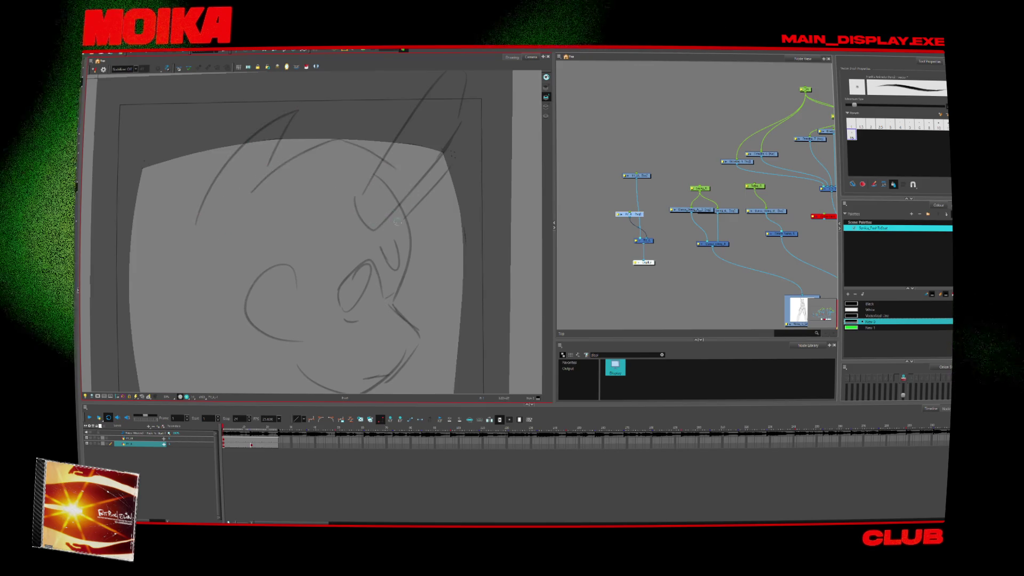
{"action": "left_click_drag", "start_coordinate": [187, 235], "coordinate": [220, 307]}
{"action": "scroll", "coordinate": [368, 231], "scroll_direction": "down", "scroll_amount": 2}
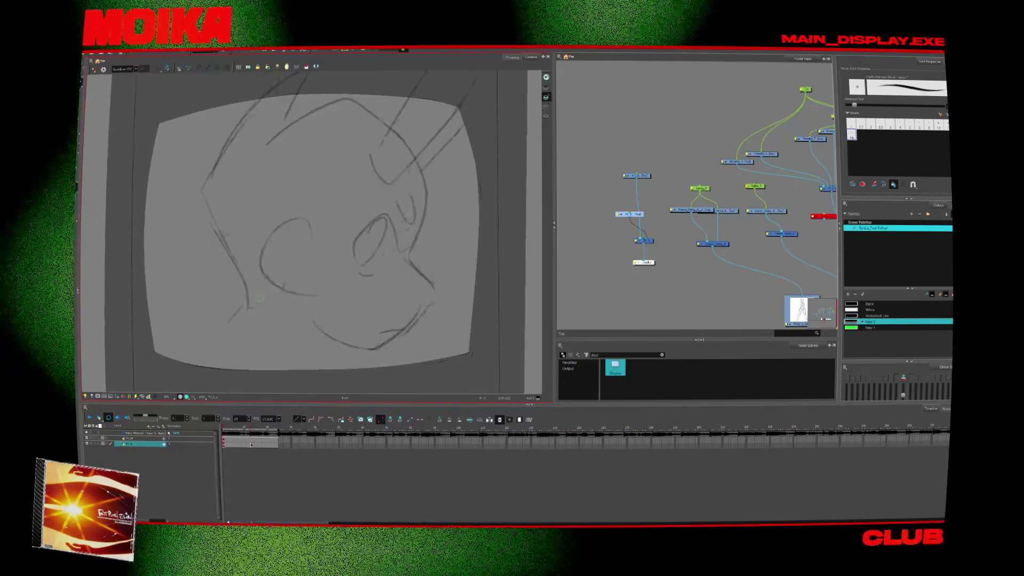
{"action": "key", "text": "ctrl+z"}
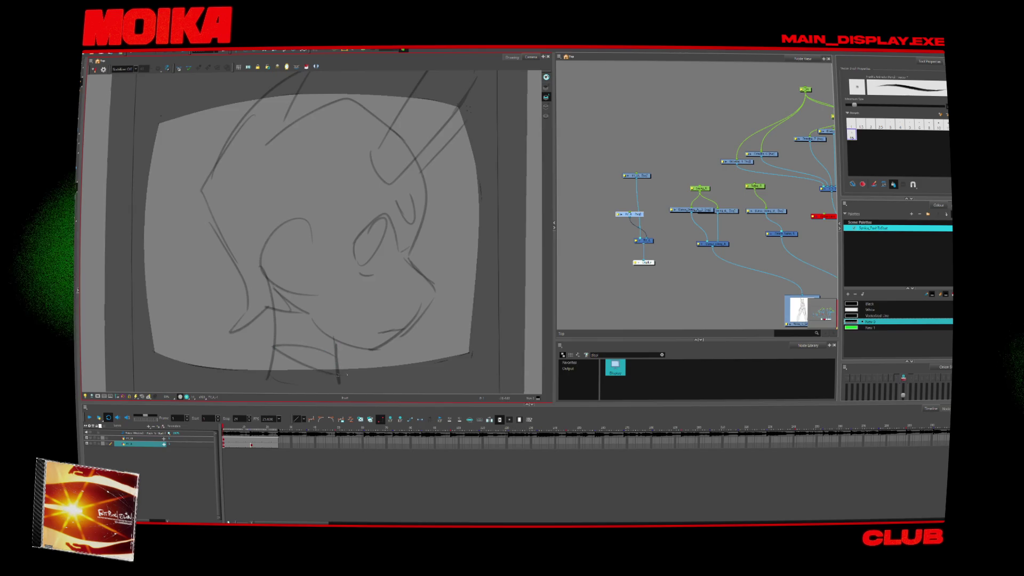
- Draw the inner and outer ear curves, forehead and hair, and the eye outline
{"action": "left_click_drag", "start_coordinate": [261, 288], "coordinate": [323, 253]}
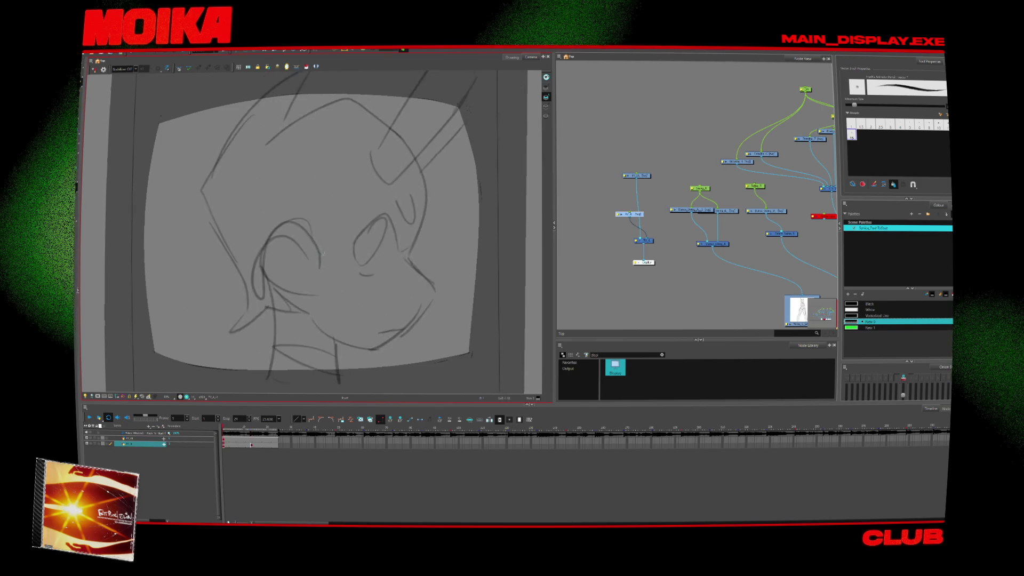
{"action": "left_click_drag", "start_coordinate": [336, 194], "coordinate": [373, 152]}
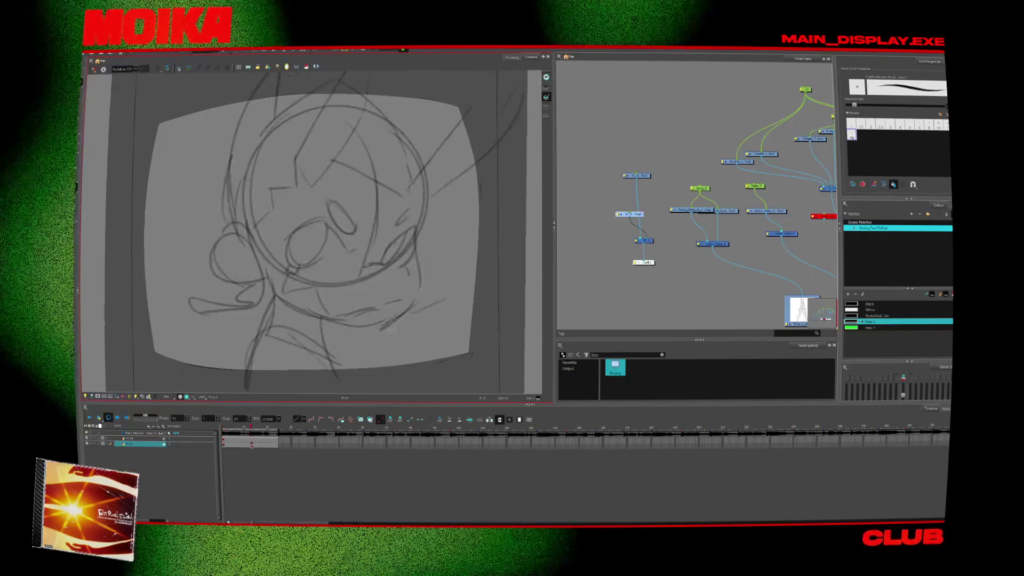
{"action": "key", "text": "alt+b"}
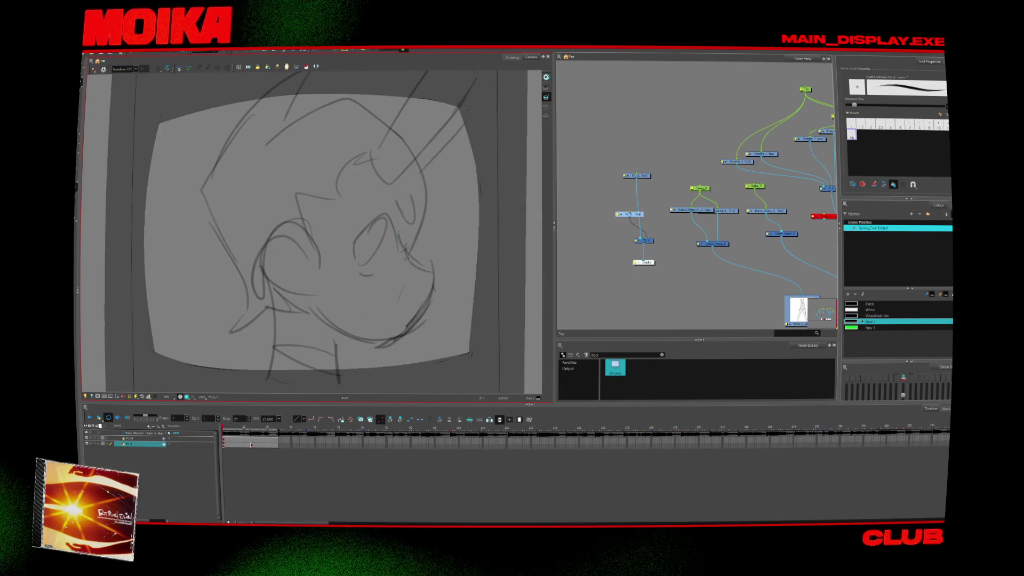
{"action": "left_click_drag", "start_coordinate": [410, 202], "coordinate": [412, 224]}
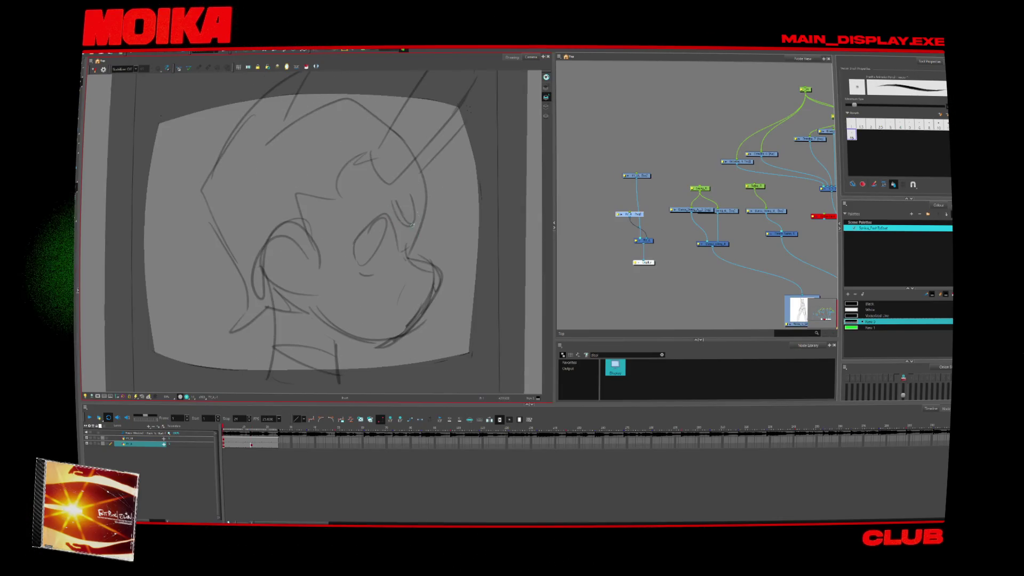
{"action": "left_click_drag", "start_coordinate": [356, 243], "coordinate": [384, 218]}
{"action": "left_click_drag", "start_coordinate": [350, 249], "coordinate": [381, 220]}
- Mirror the view to check proportions, add a chin stroke, and toggle onion skin
{"action": "key", "text": "4"}
{"action": "key", "text": "4"}
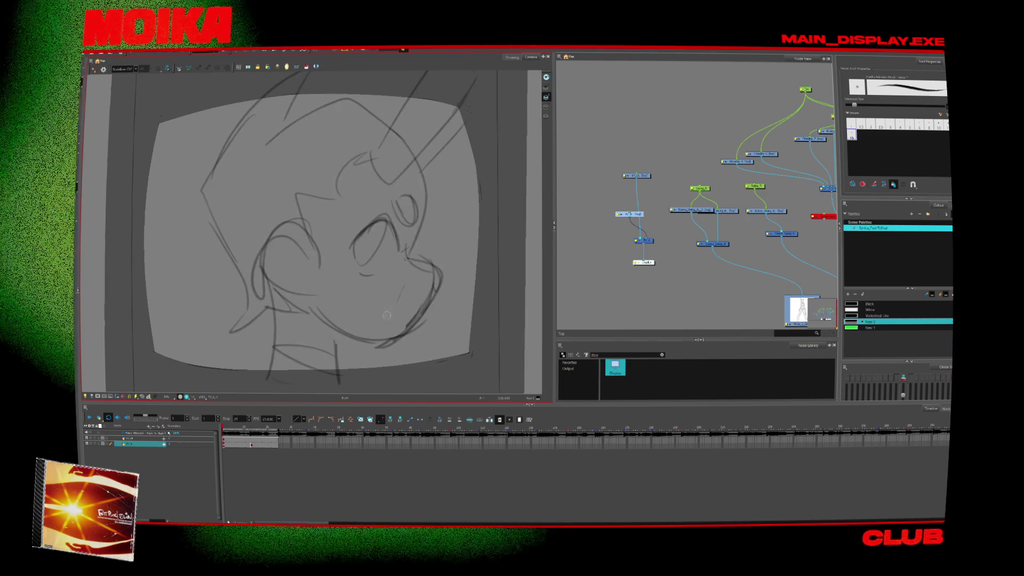
{"action": "left_click_drag", "start_coordinate": [410, 318], "coordinate": [382, 324]}
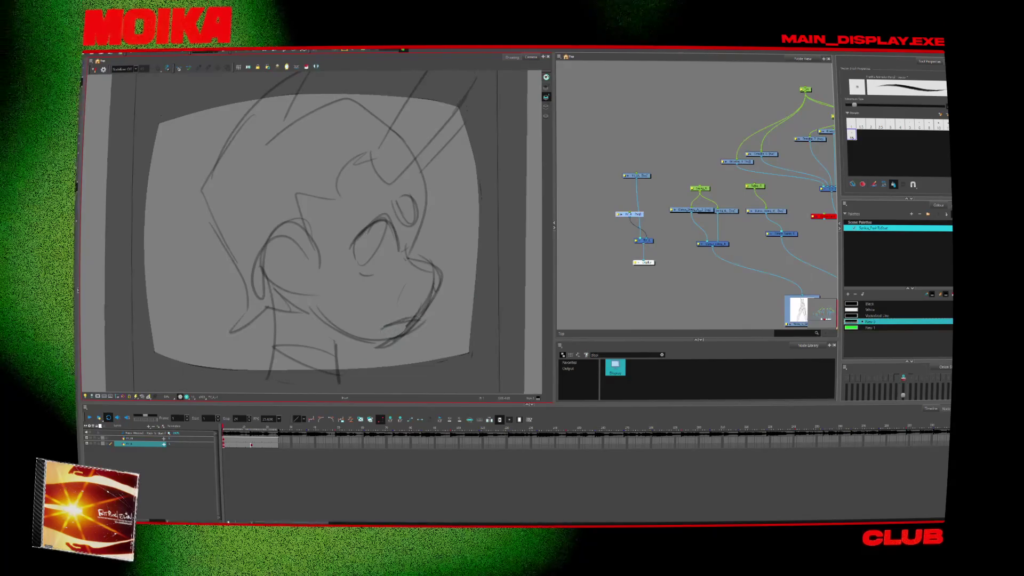
{"action": "key", "text": "4"}
{"action": "key", "text": "4"}
{"action": "key", "text": "alt+o"}
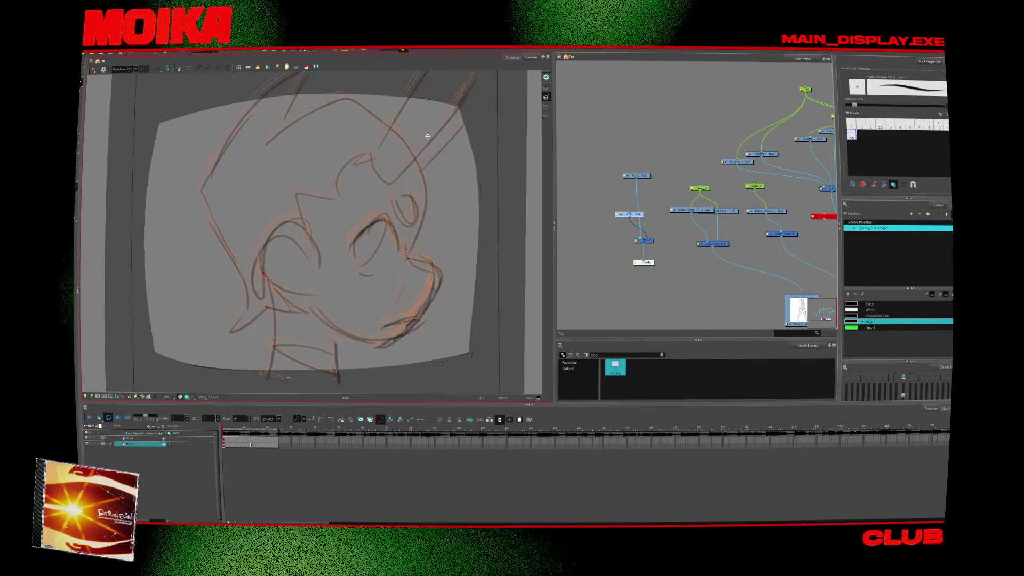
{"action": "key", "text": "alt+o"}
- Step between frames 12 and 13 and select the cells from the first frame to frame 12
{"action": "left_click_drag", "start_coordinate": [231, 426], "coordinate": [258, 427]}
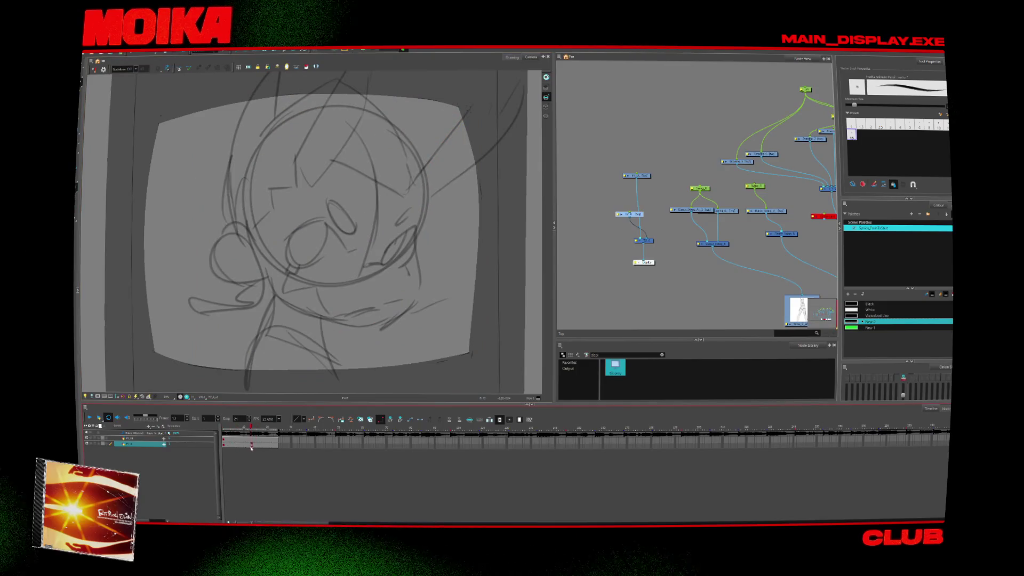
{"action": "left_click", "coordinate": [250, 445]}
{"action": "key", "text": "period"}
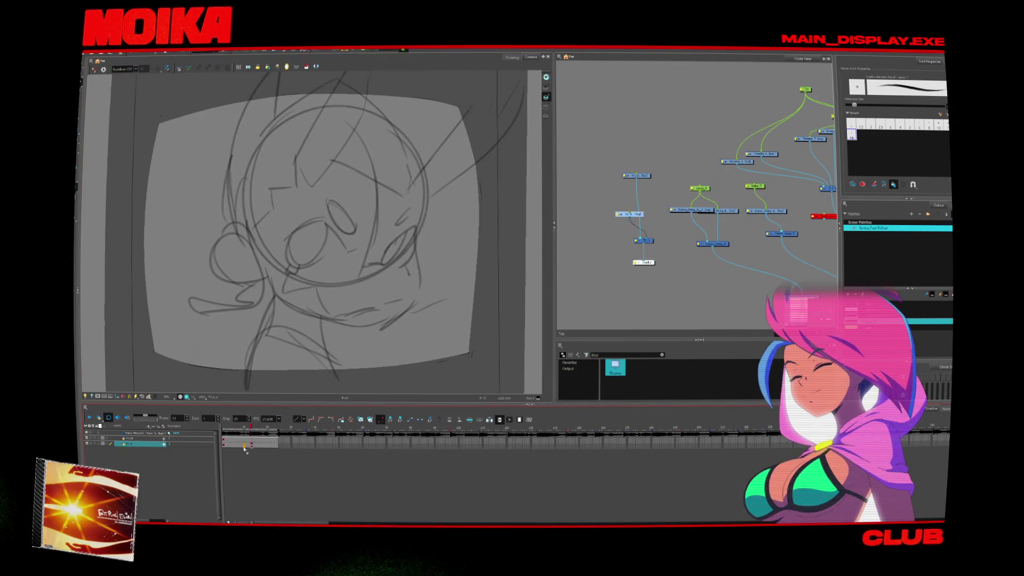
{"action": "left_click", "coordinate": [241, 445]}
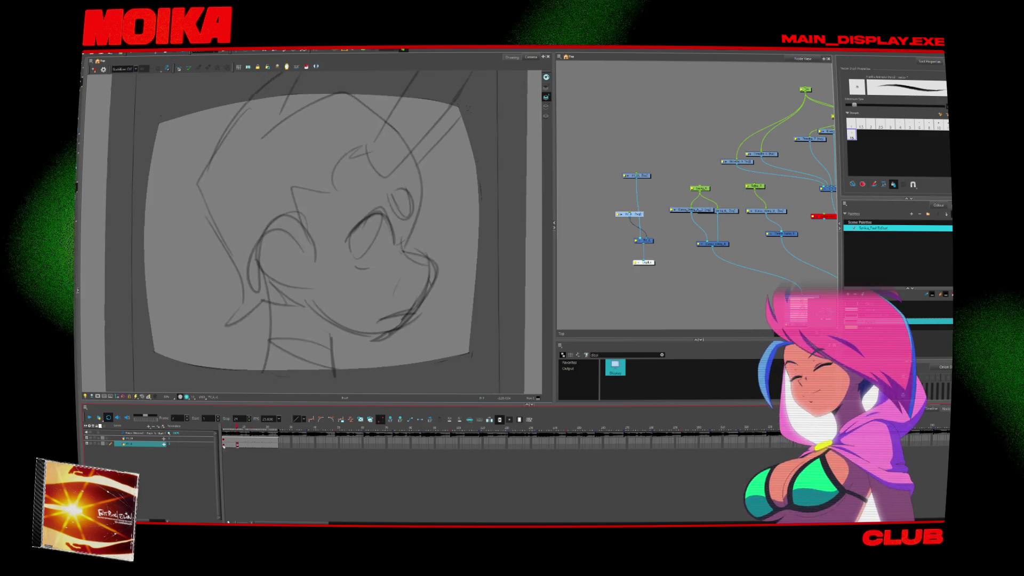
{"action": "left_click", "coordinate": [246, 445]}
{"action": "left_click_drag", "start_coordinate": [223, 446], "coordinate": [245, 447]}
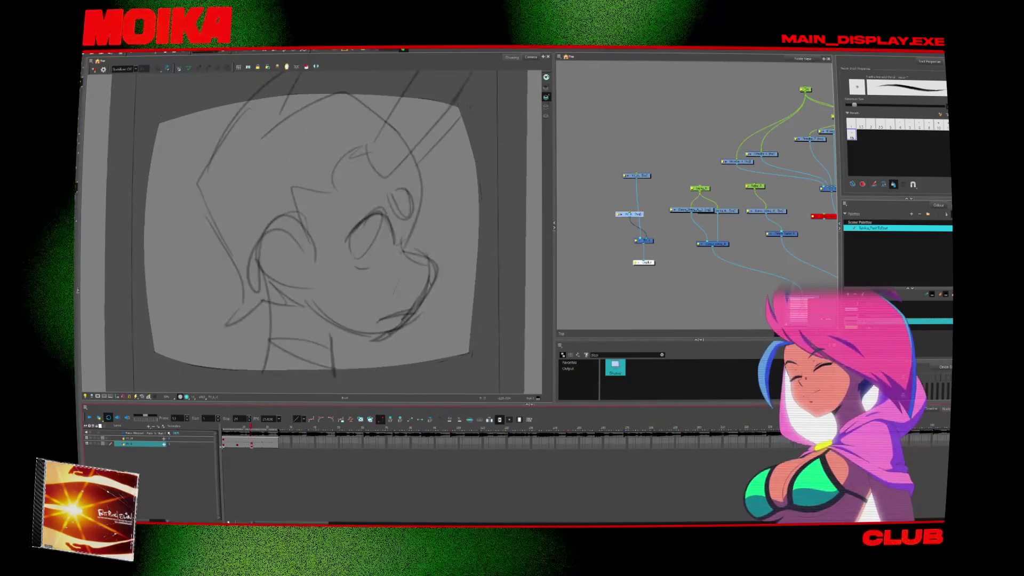
{"action": "left_click", "coordinate": [251, 446]}
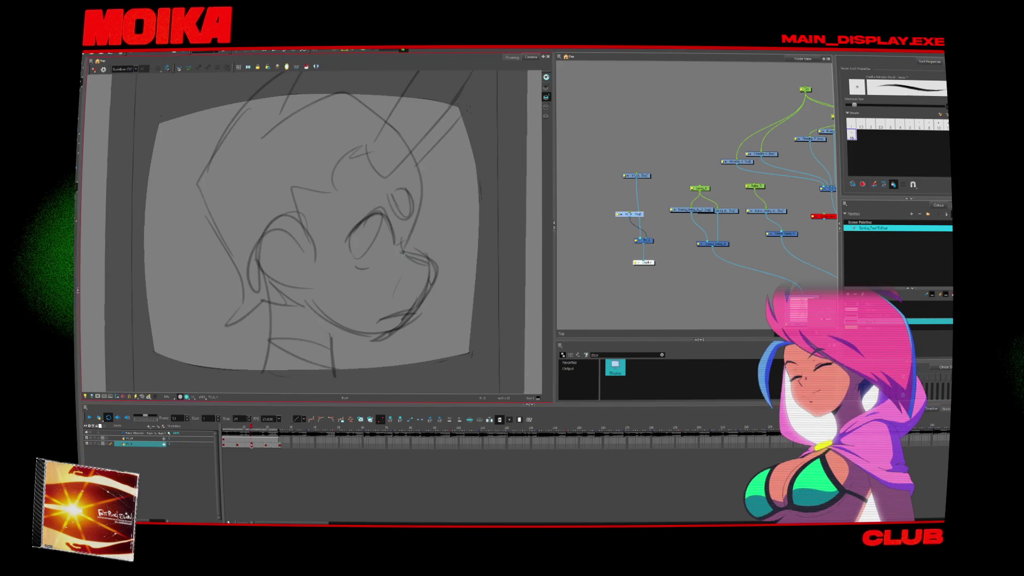
- Draw the nose and mouth lines, step through the drawings, and return to the first frame
{"action": "mouse_move", "coordinate": [354, 265]}
{"action": "left_mouse_down"}
{"action": "mouse_move", "coordinate": [346, 291]}
{"action": "mouse_move", "coordinate": [374, 291]}
{"action": "mouse_move", "coordinate": [392, 315]}
{"action": "left_mouse_up"}
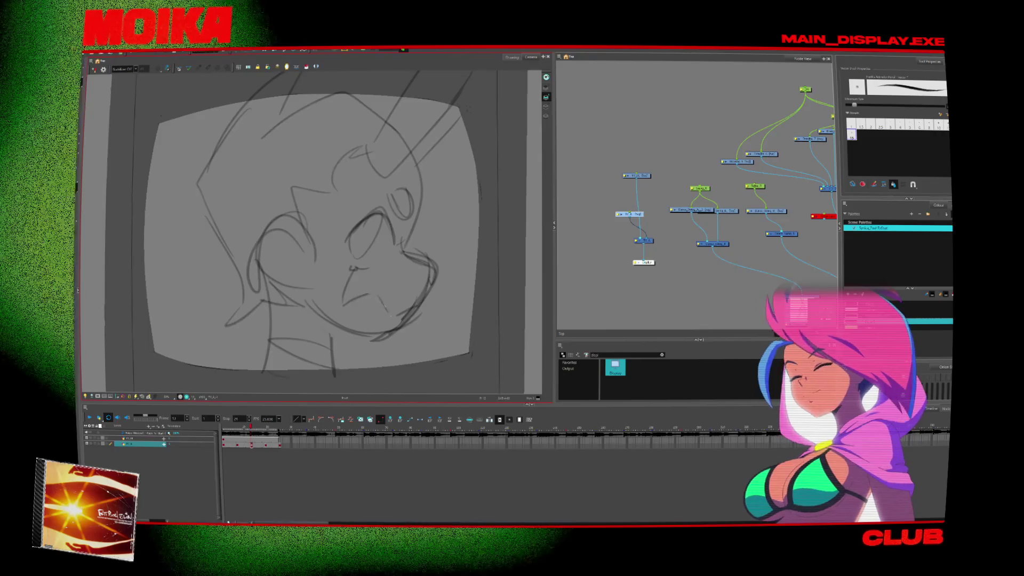
{"action": "key", "text": "period"}
{"action": "key", "text": "period"}
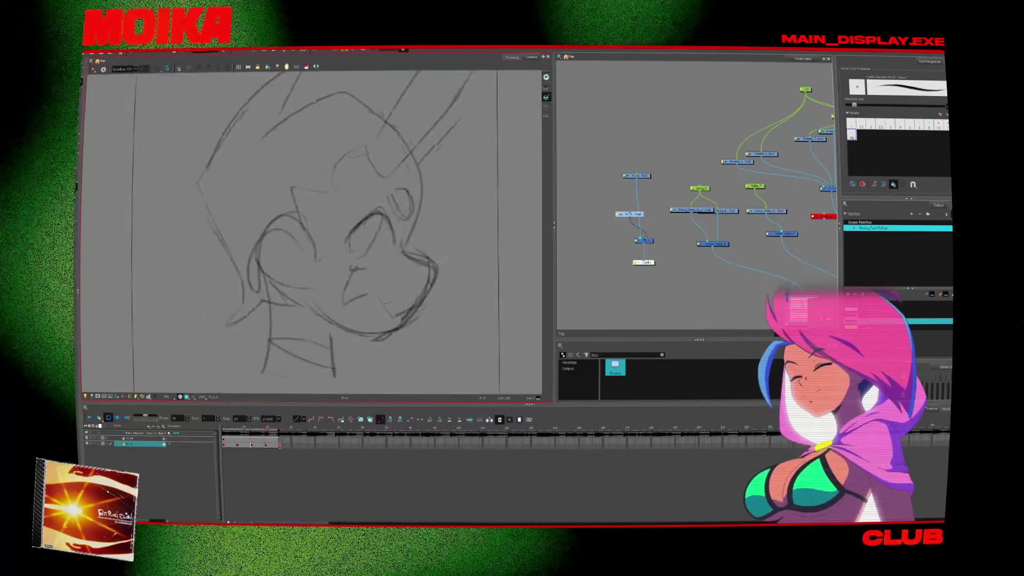
{"action": "key", "text": "comma"}
{"action": "key", "text": "period"}
{"action": "key", "text": "period"}
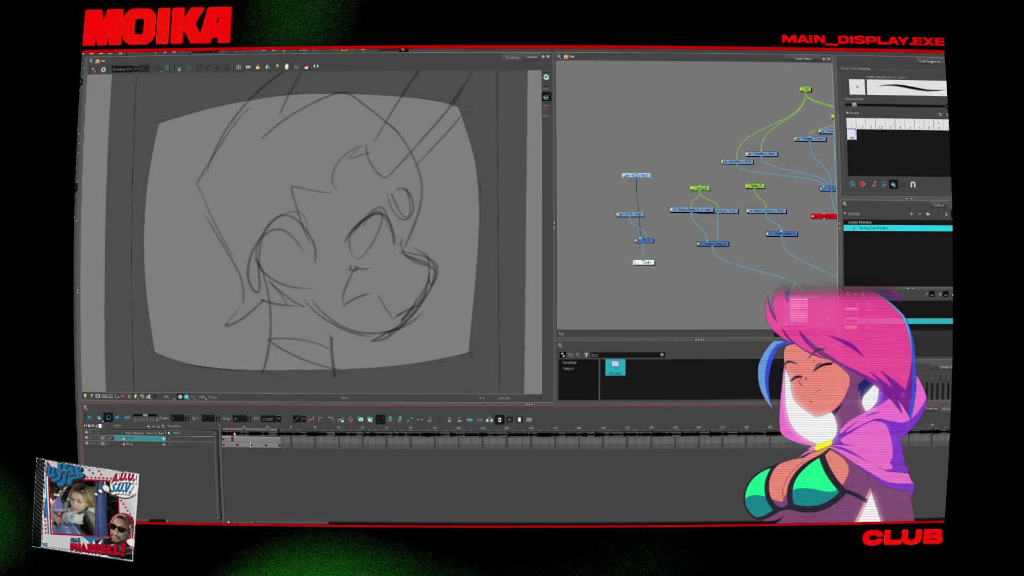
{"action": "left_click", "coordinate": [266, 438]}
{"action": "key", "text": "shift+comma"}
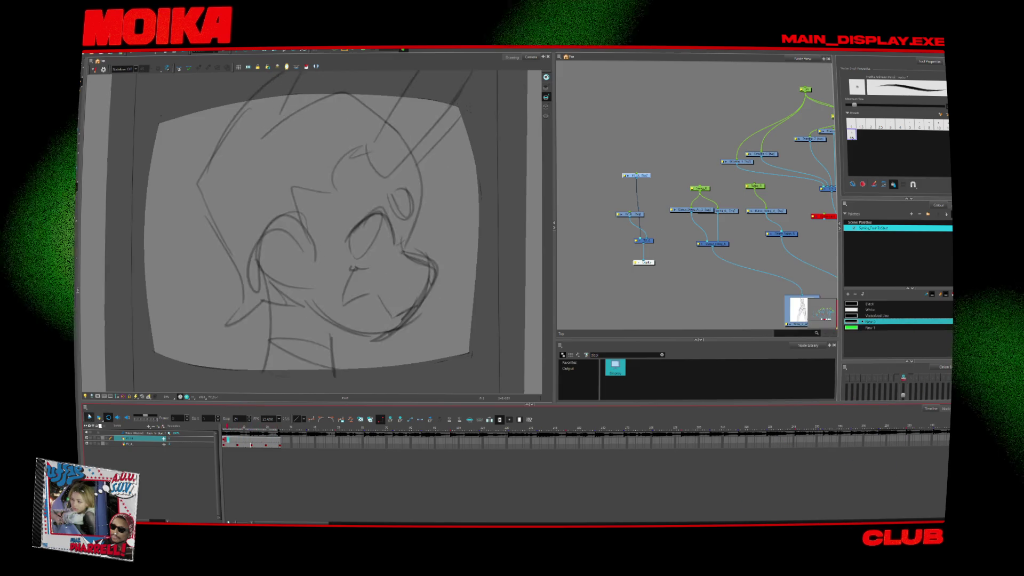
- Duplicate the second sketch layer and disable the original, then return to the first frame
{"action": "left_click", "coordinate": [137, 443]}
{"action": "right_click", "coordinate": [136, 443]}
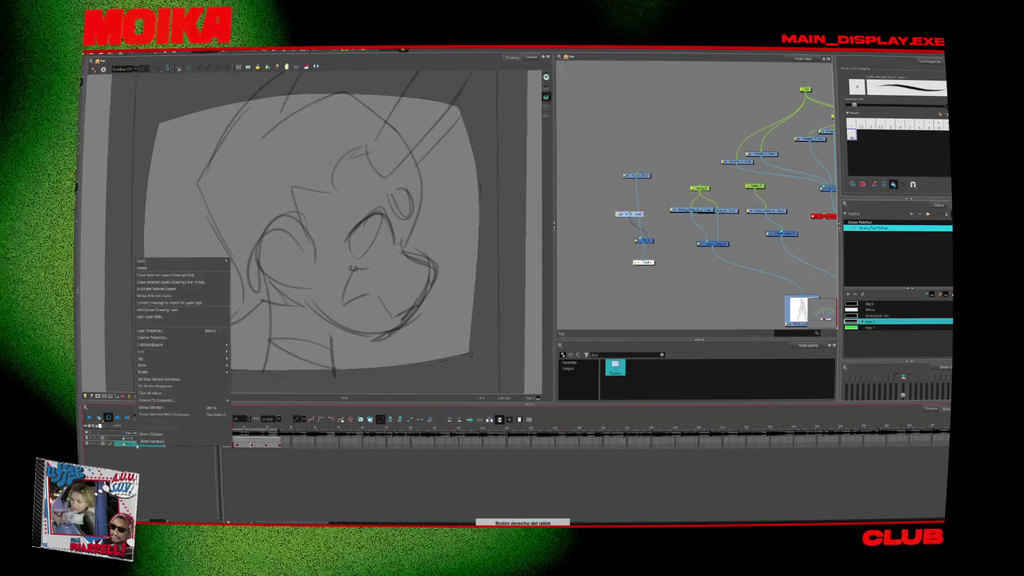
{"action": "left_click", "coordinate": [176, 290]}
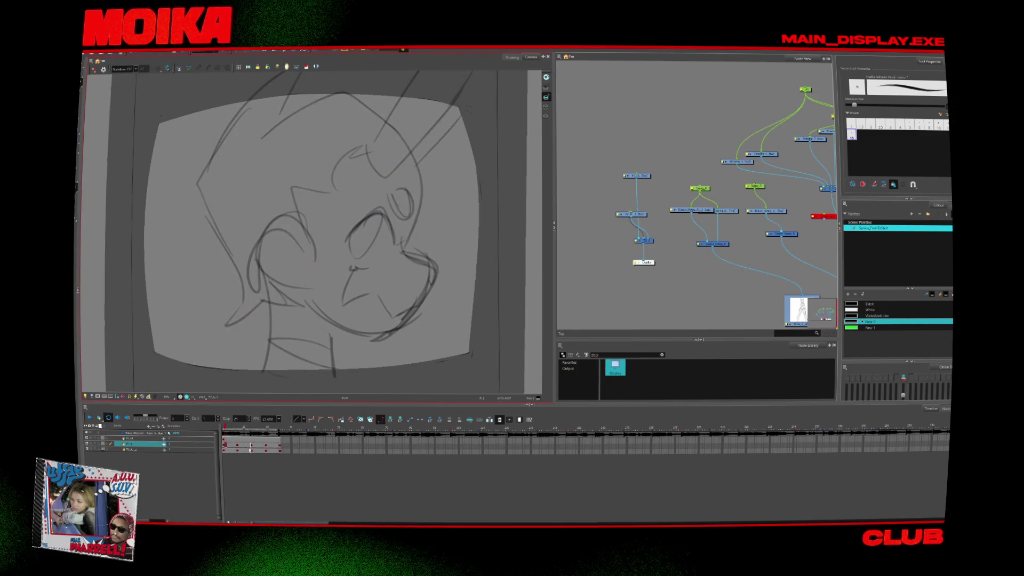
{"action": "key", "text": "period"}
{"action": "key", "text": "period"}
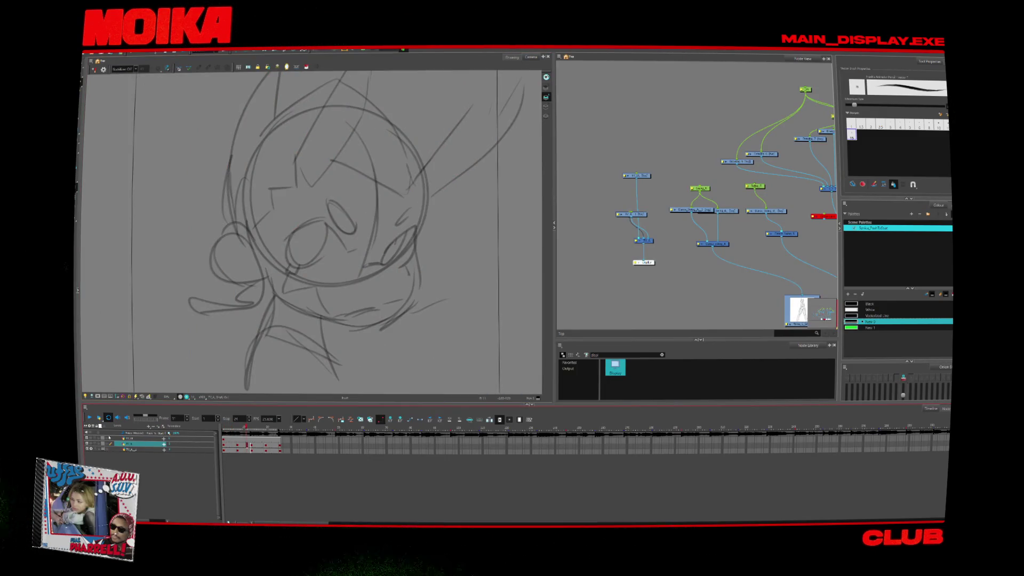
{"action": "left_click", "coordinate": [89, 450]}
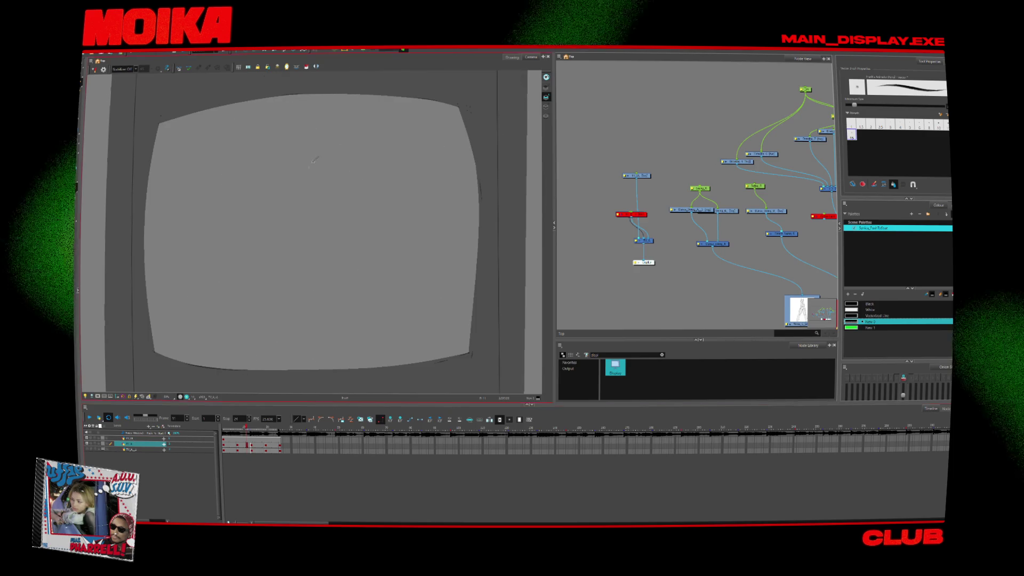
{"action": "key", "text": "shift+comma"}
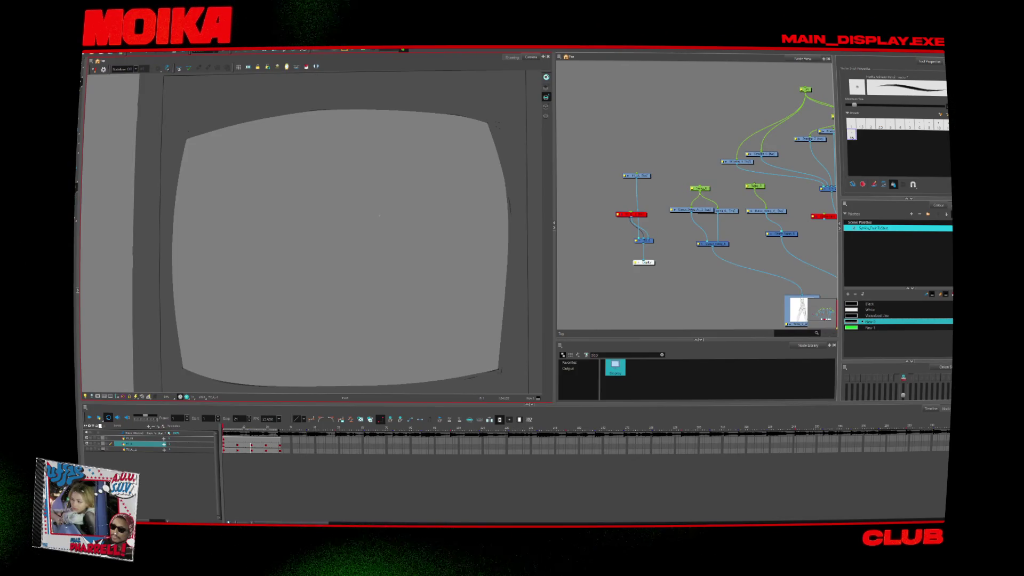
- Undo a stray curved stroke and bring After Effects forward
{"action": "key", "text": "ctrl+z"}
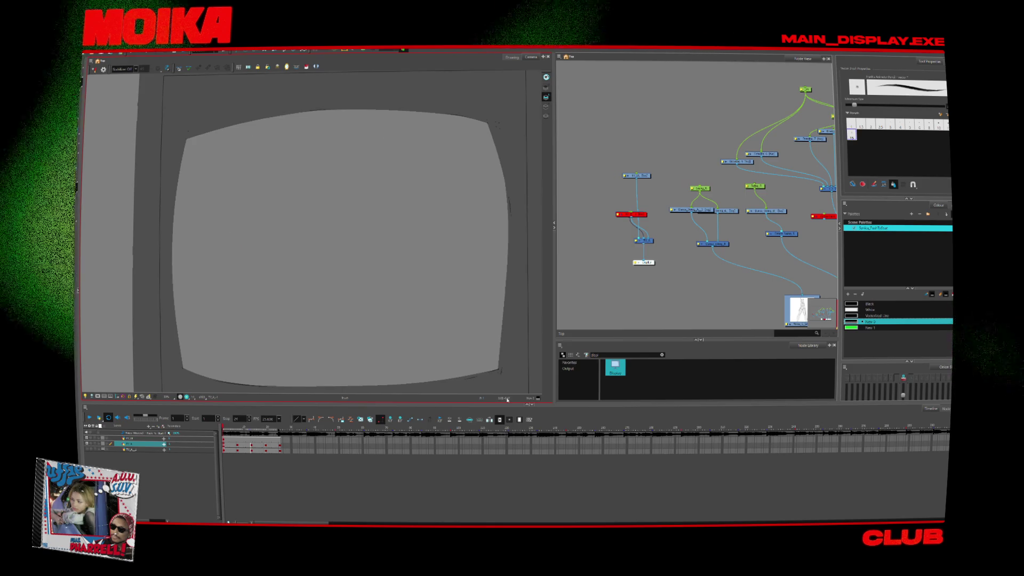
{"action": "mouse_move", "coordinate": [601, 526]}
{"action": "left_click", "coordinate": [604, 503]}
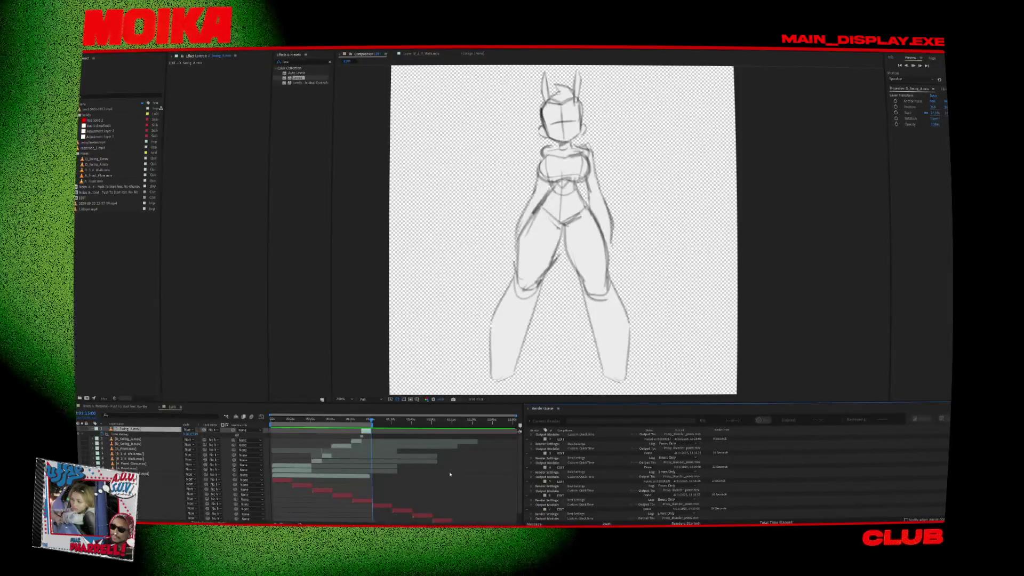
- Scrub the timeline around 0:01:14:18–0:01:18:07 to find the sketch's end, then switch to Clip Studio Paint
{"action": "left_click", "coordinate": [374, 422]}
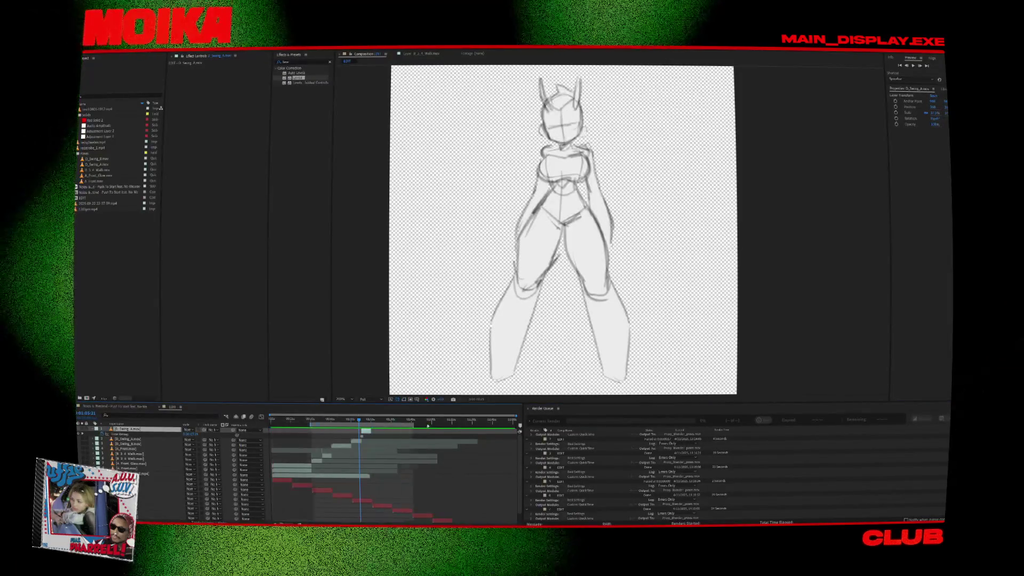
{"action": "left_click", "coordinate": [372, 422]}
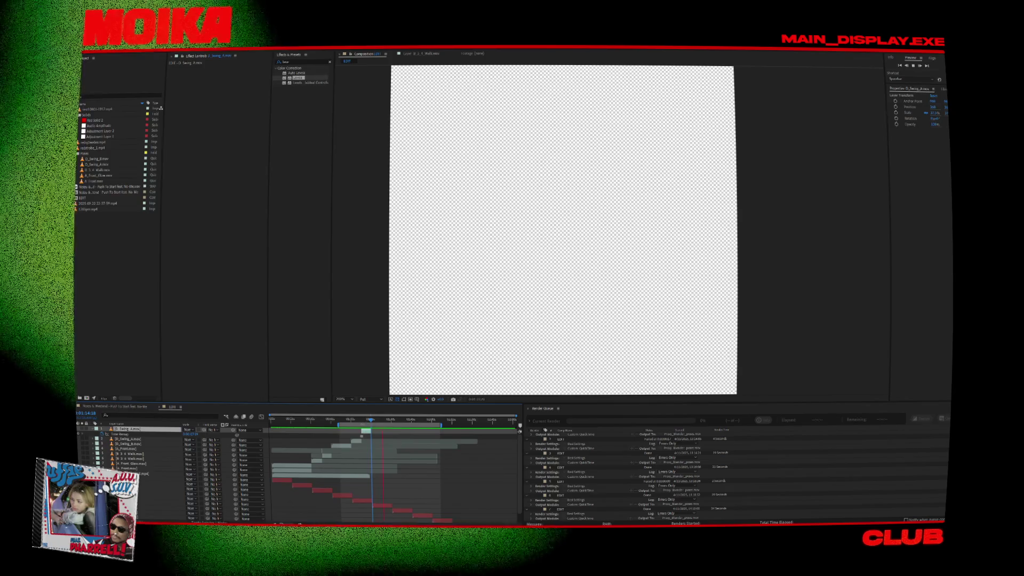
{"action": "left_click", "coordinate": [365, 420]}
{"action": "left_click", "coordinate": [385, 421]}
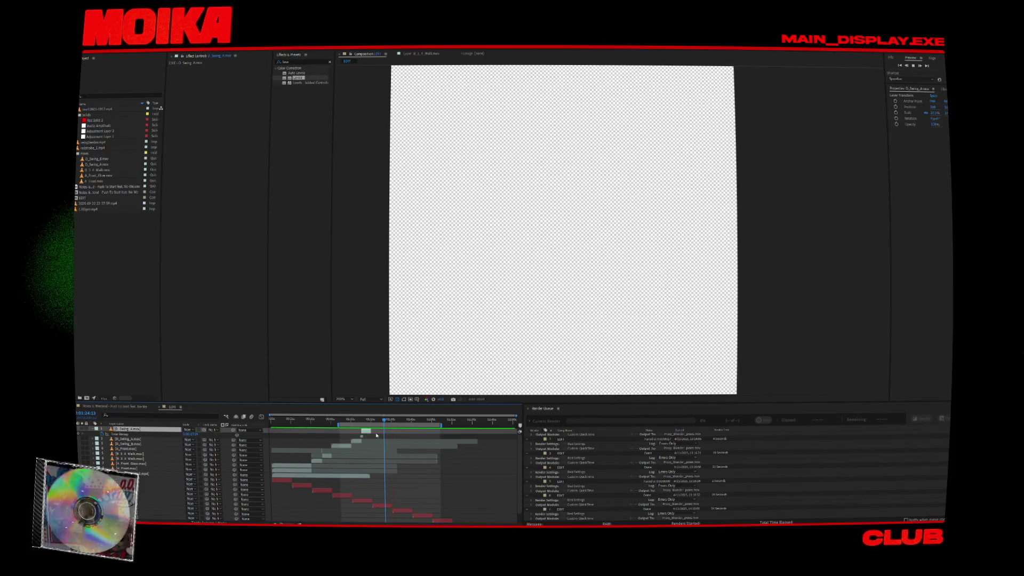
{"action": "key", "text": "k"}
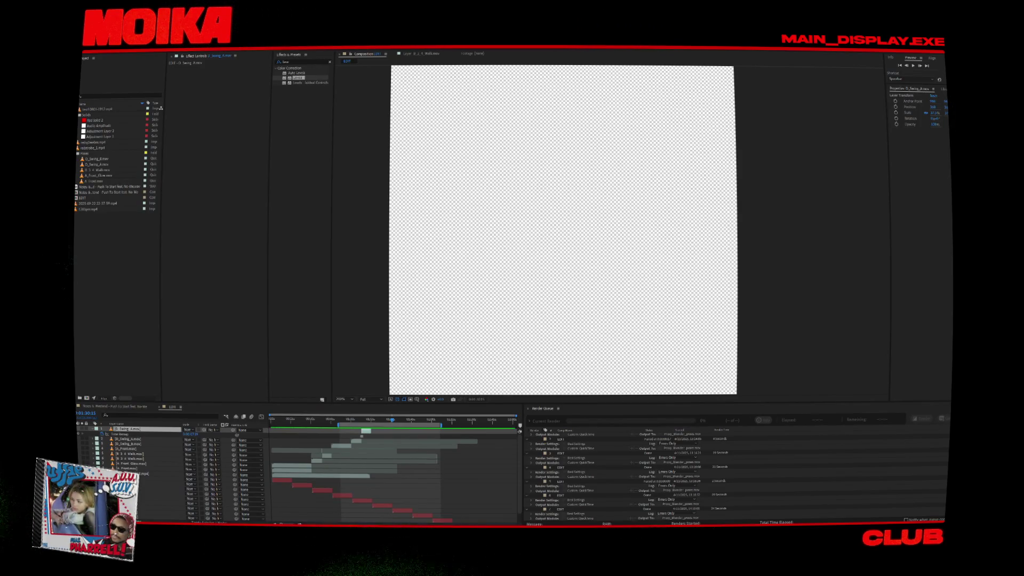
{"action": "left_click", "coordinate": [484, 524]}
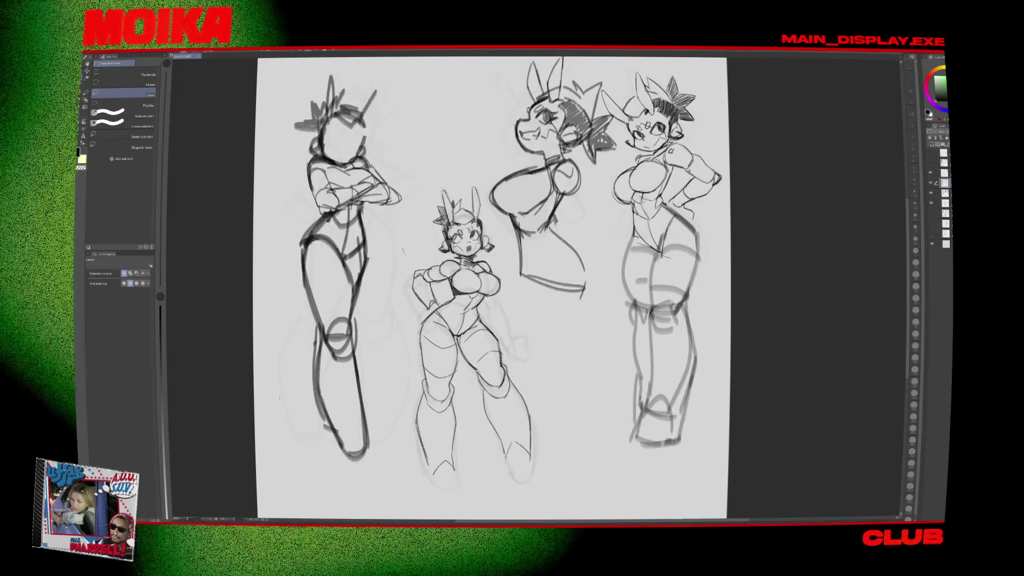
- Lasso the rightmost figure's chest and transform it on the sketch lines layer, then pan the sheet left
{"action": "left_click_drag", "start_coordinate": [614, 160], "coordinate": [613, 210]}
{"action": "key", "text": "ctrl+t"}
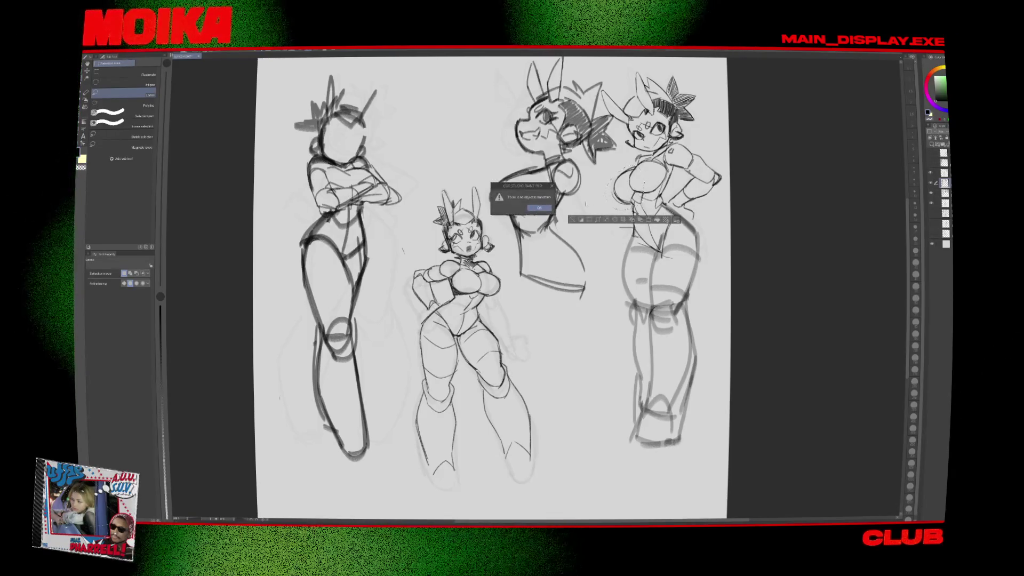
{"action": "key", "text": "Return"}
{"action": "left_click", "coordinate": [930, 172]}
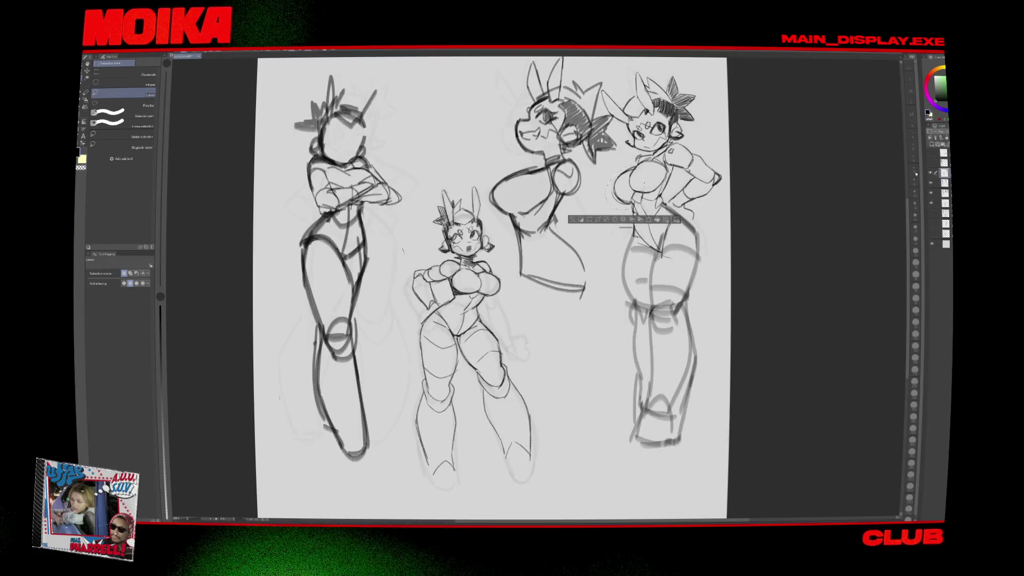
{"action": "key", "text": "ctrl+t"}
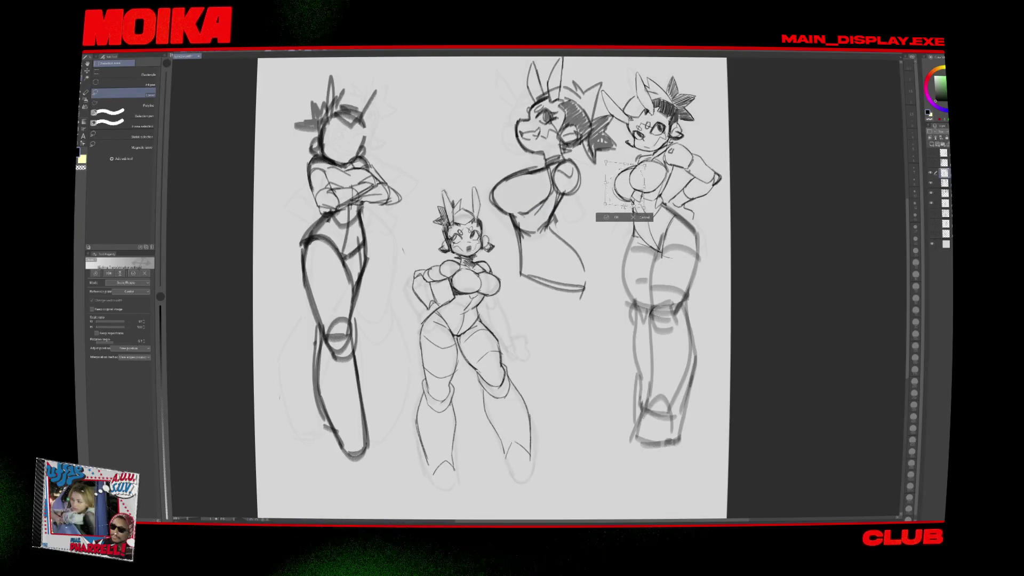
{"action": "key", "text": "Return"}
{"action": "left_click_drag", "start_coordinate": [365, 76], "coordinate": [253, 81]}
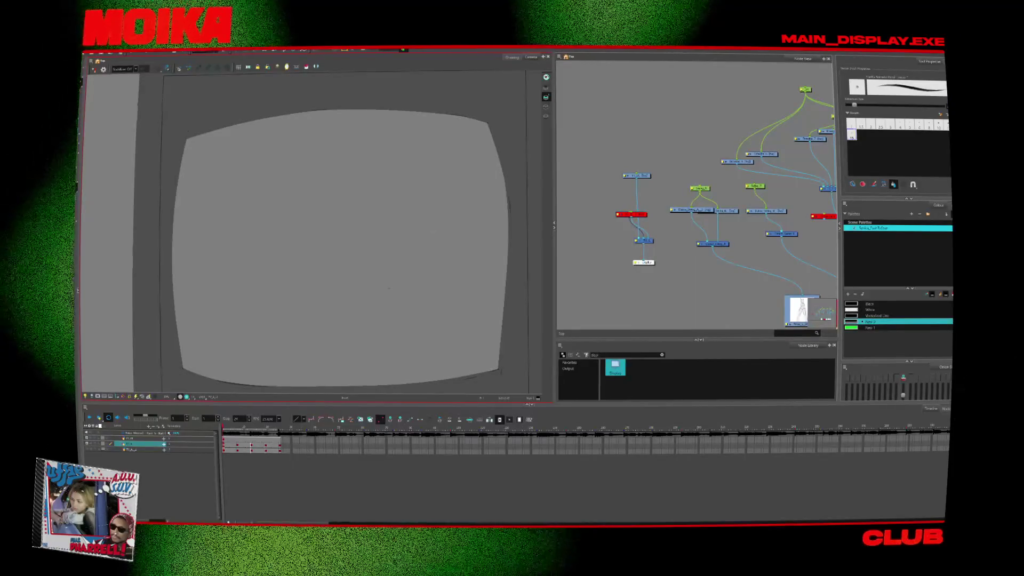
- Draw the head circle, redoing the first attempts, and add a curved stroke inside it
{"action": "left_click_drag", "start_coordinate": [388, 264], "coordinate": [449, 230]}
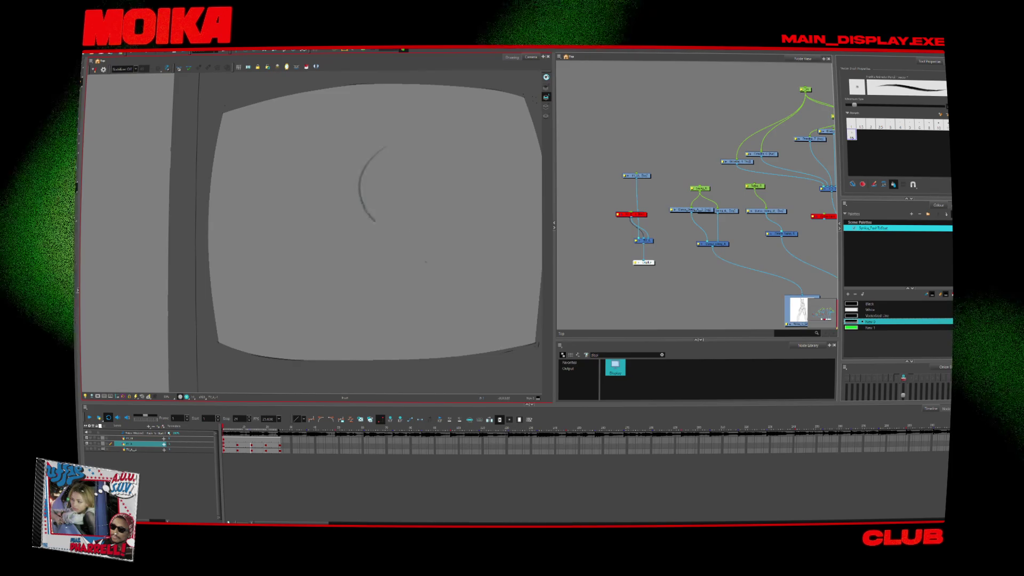
{"action": "mouse_move", "coordinate": [400, 192]}
{"action": "left_mouse_down"}
{"action": "mouse_move", "coordinate": [378, 107]}
{"action": "mouse_move", "coordinate": [419, 195]}
{"action": "mouse_move", "coordinate": [374, 202]}
{"action": "left_mouse_up"}
{"action": "key", "text": "ctrl+z"}
{"action": "key", "text": "ctrl+z"}
{"action": "left_click_drag", "start_coordinate": [376, 128], "coordinate": [416, 107]}
{"action": "key", "text": "ctrl+z"}
{"action": "left_click_drag", "start_coordinate": [455, 177], "coordinate": [474, 228]}
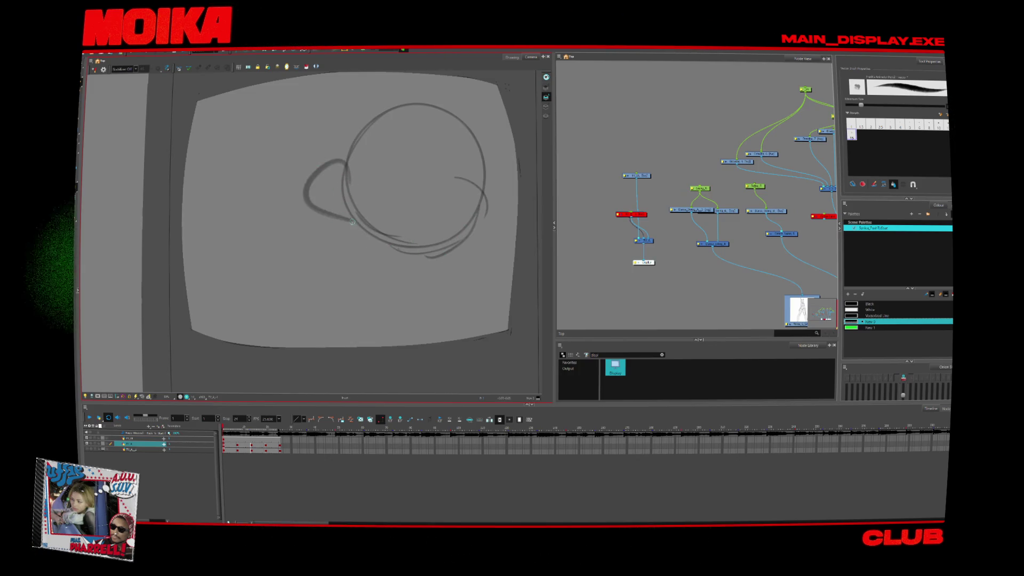
- Sketch the bunny ears above the head and a guideline across its middle
{"action": "left_click_drag", "start_coordinate": [350, 122], "coordinate": [352, 119]}
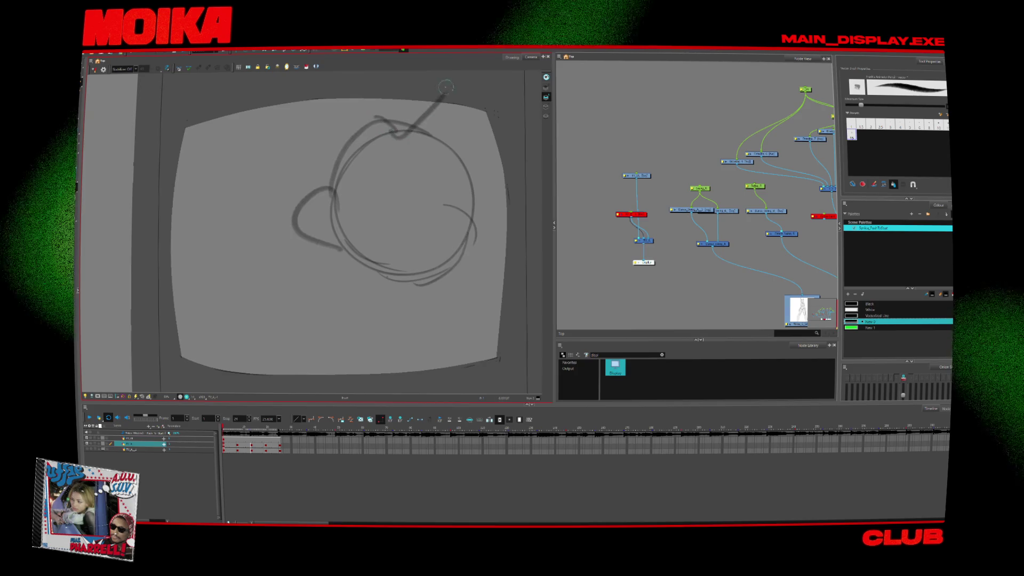
{"action": "left_click_drag", "start_coordinate": [347, 213], "coordinate": [392, 176]}
{"action": "mouse_move", "coordinate": [424, 264]}
{"action": "left_mouse_down"}
{"action": "mouse_move", "coordinate": [456, 229]}
{"action": "mouse_move", "coordinate": [478, 147]}
{"action": "left_mouse_up"}
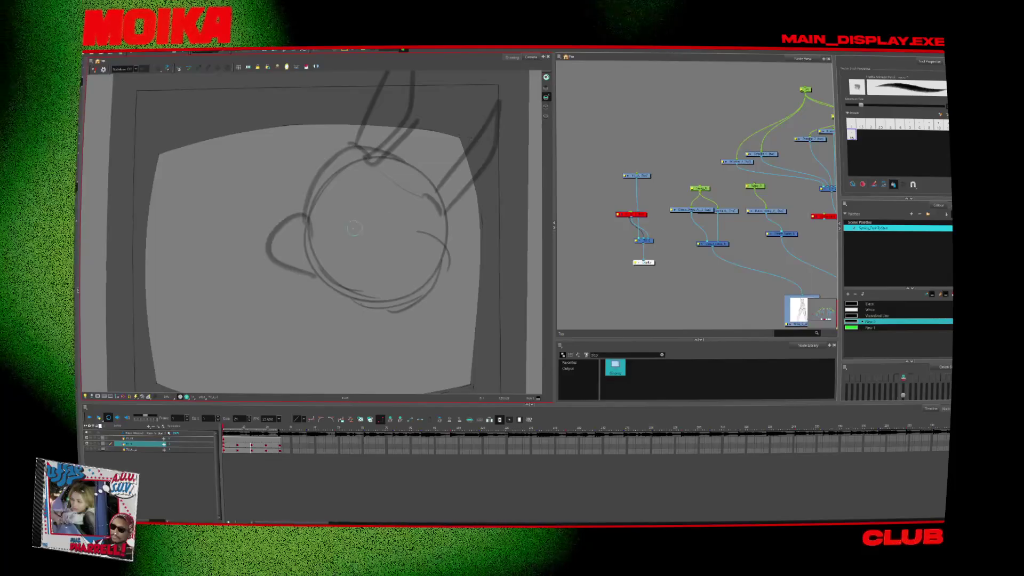
{"action": "left_click_drag", "start_coordinate": [354, 229], "coordinate": [408, 235]}
{"action": "left_click_drag", "start_coordinate": [288, 223], "coordinate": [292, 178]}
- Add long curves down the head's side, lower-right hook strokes, and the neck and shoulder
{"action": "mouse_move", "coordinate": [418, 184]}
{"action": "left_mouse_down"}
{"action": "mouse_move", "coordinate": [374, 312]}
{"action": "mouse_move", "coordinate": [378, 299]}
{"action": "left_mouse_up"}
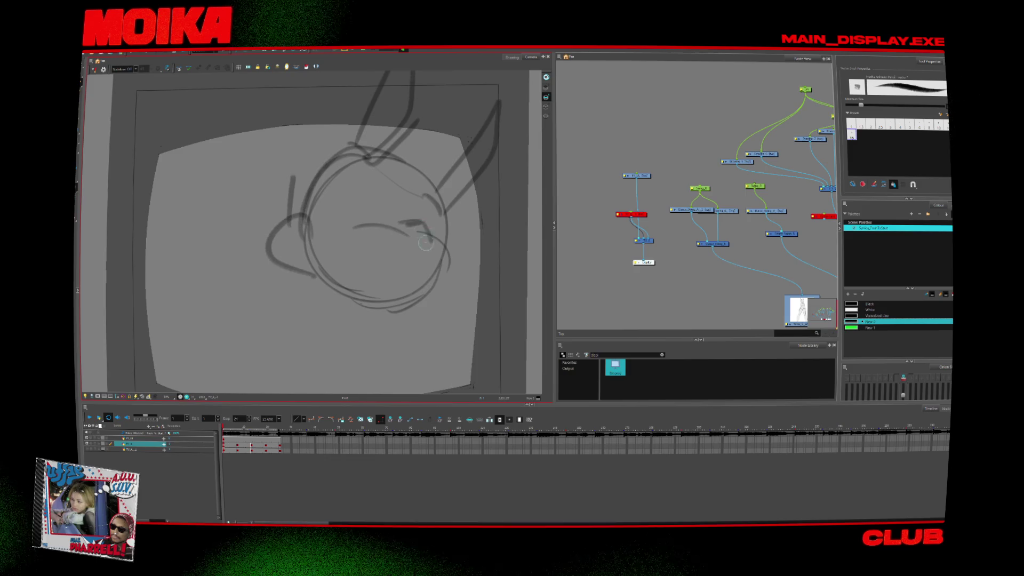
{"action": "scroll", "coordinate": [307, 320], "scroll_direction": "down", "scroll_amount": 2}
{"action": "left_click_drag", "start_coordinate": [279, 259], "coordinate": [267, 316]}
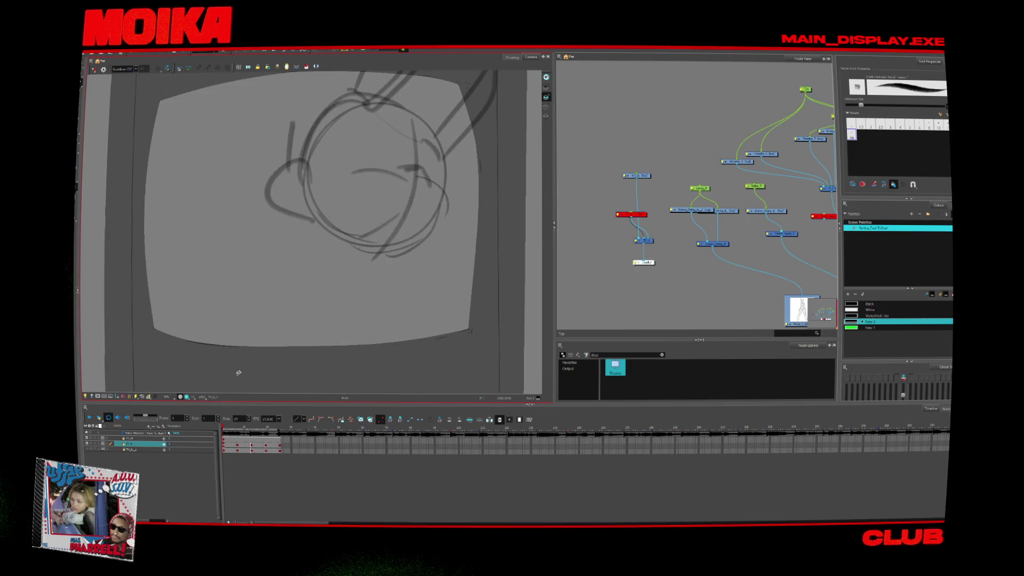
{"action": "key", "text": "ctrl+z"}
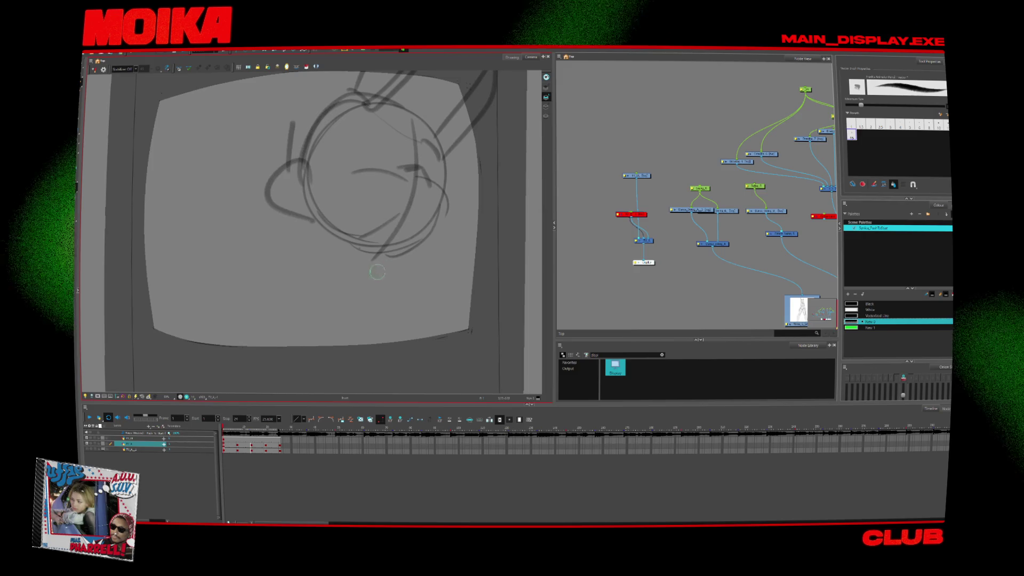
{"action": "mouse_move", "coordinate": [462, 272]}
{"action": "left_mouse_down"}
{"action": "mouse_move", "coordinate": [413, 252]}
{"action": "mouse_move", "coordinate": [412, 321]}
{"action": "left_mouse_up"}
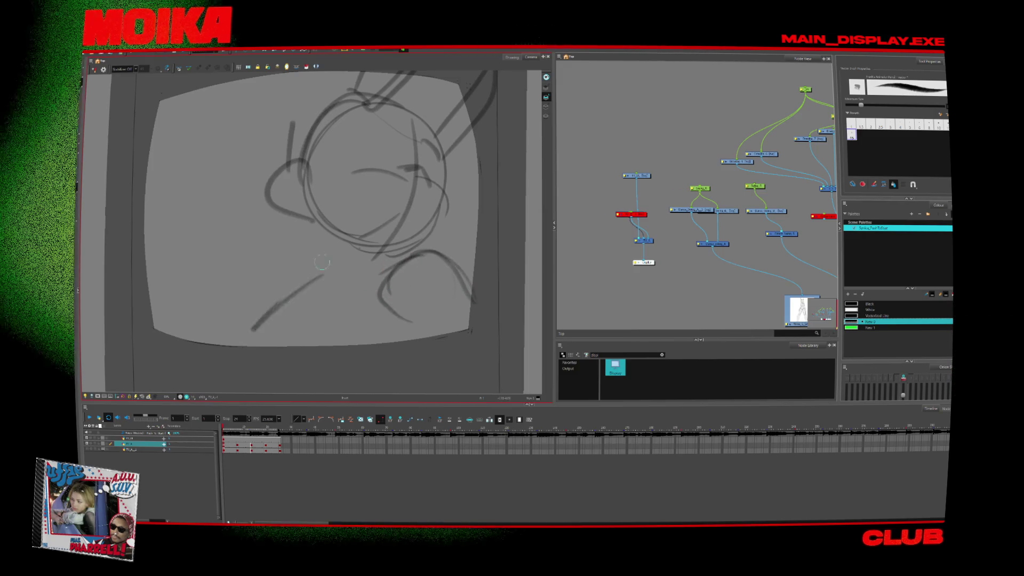
{"action": "mouse_move", "coordinate": [337, 243]}
{"action": "left_mouse_down"}
{"action": "mouse_move", "coordinate": [321, 269]}
{"action": "mouse_move", "coordinate": [368, 262]}
{"action": "left_mouse_up"}
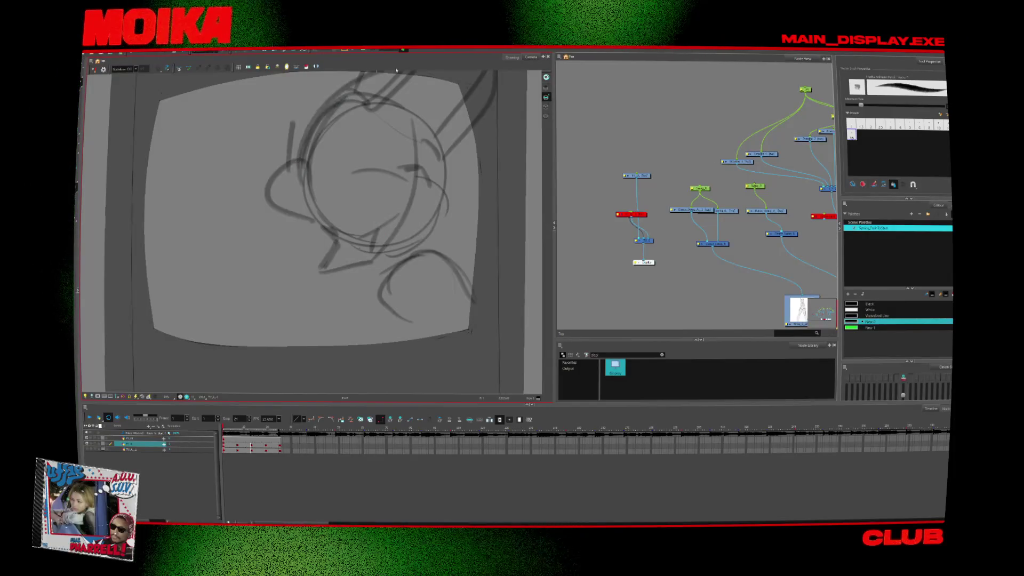
- Select the face strokes inside the head and shift them up and right
{"action": "left_click_drag", "start_coordinate": [396, 70], "coordinate": [385, 95]}
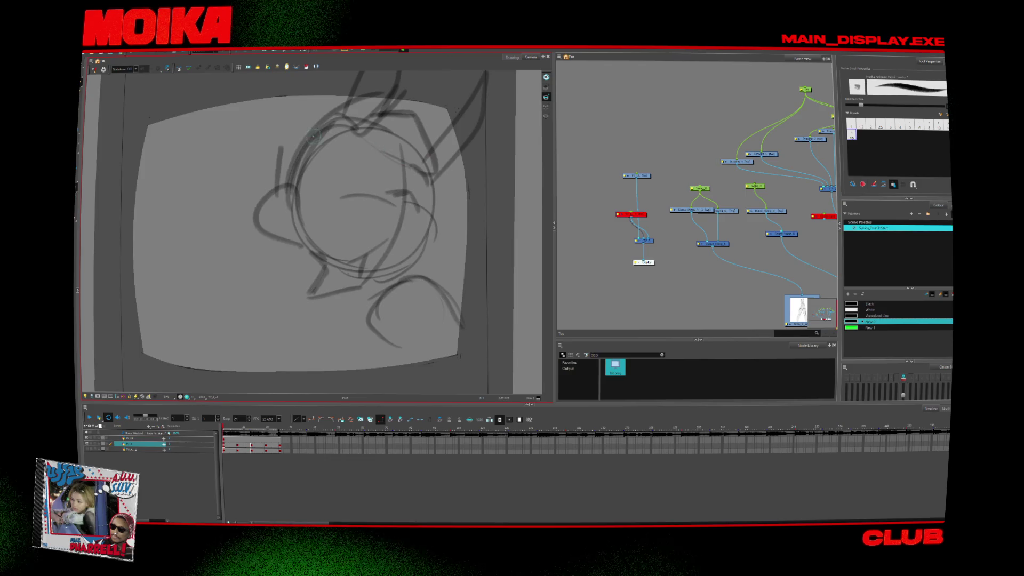
{"action": "scroll", "coordinate": [340, 235], "scroll_direction": "down", "scroll_amount": 2}
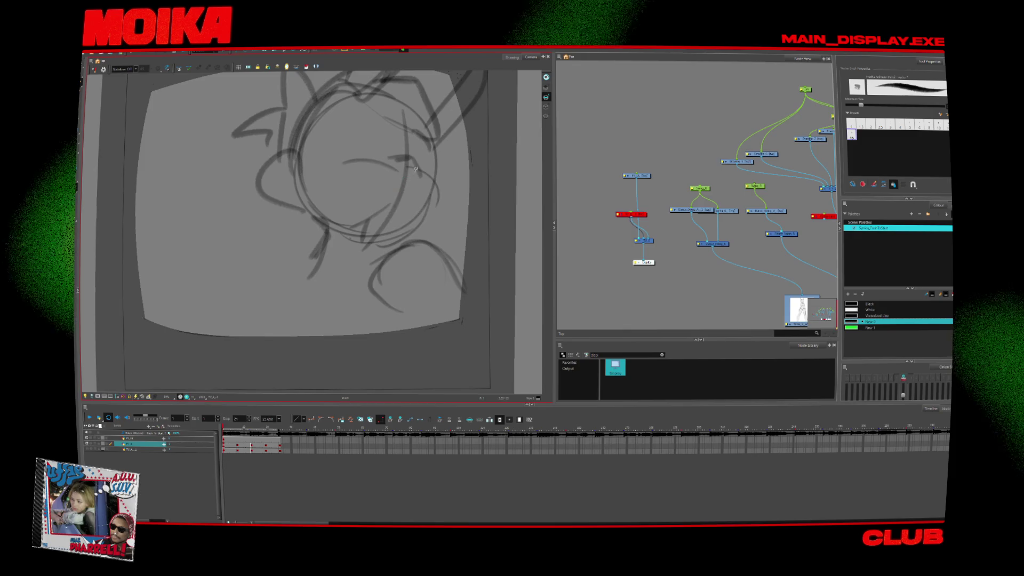
{"action": "left_click_drag", "start_coordinate": [421, 210], "coordinate": [361, 220]}
{"action": "left_click_drag", "start_coordinate": [437, 209], "coordinate": [449, 207]}
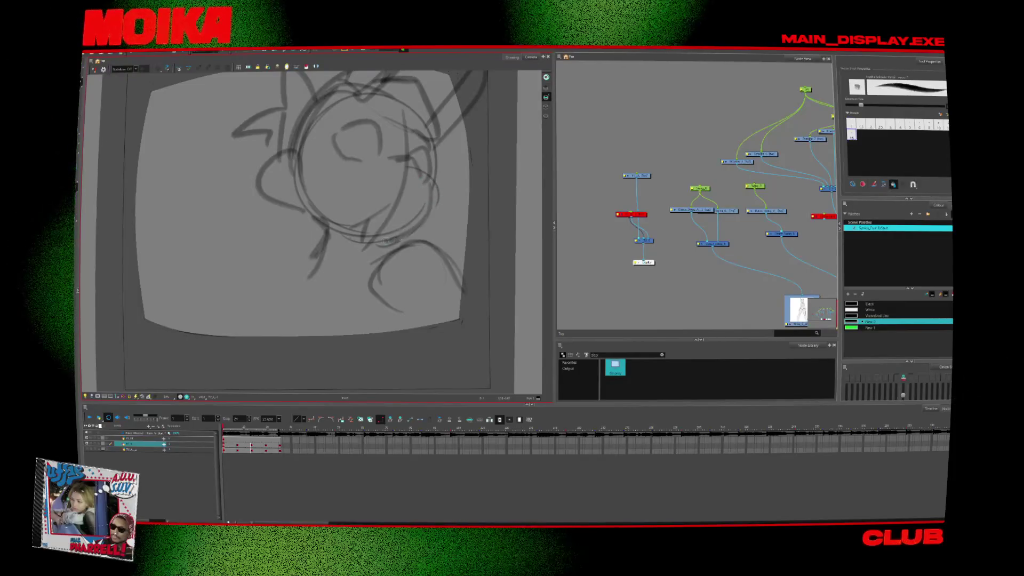
- Draw a long stroke for the back and a shoulder line along the bottom
{"action": "left_click_drag", "start_coordinate": [328, 229], "coordinate": [234, 360]}
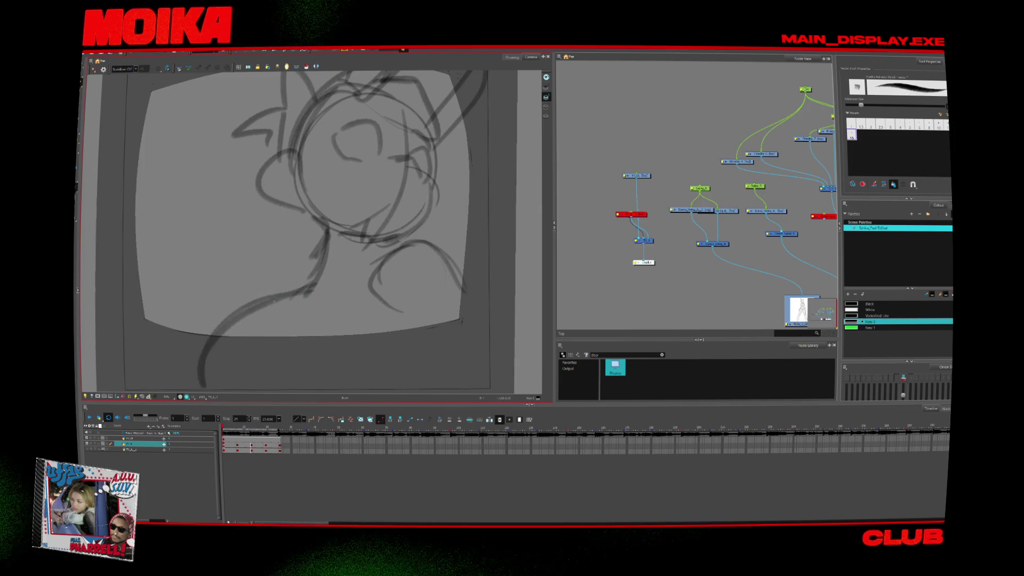
{"action": "scroll", "coordinate": [358, 389], "scroll_direction": "down", "scroll_amount": 2}
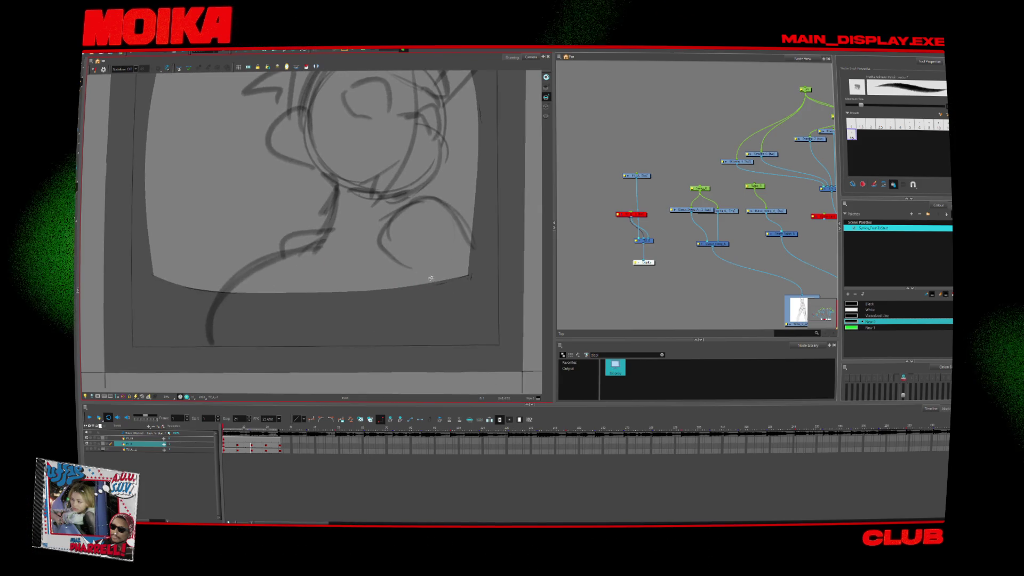
{"action": "mouse_move", "coordinate": [203, 357]}
{"action": "left_mouse_down"}
{"action": "mouse_move", "coordinate": [433, 343]}
{"action": "mouse_move", "coordinate": [194, 363]}
{"action": "left_mouse_up"}
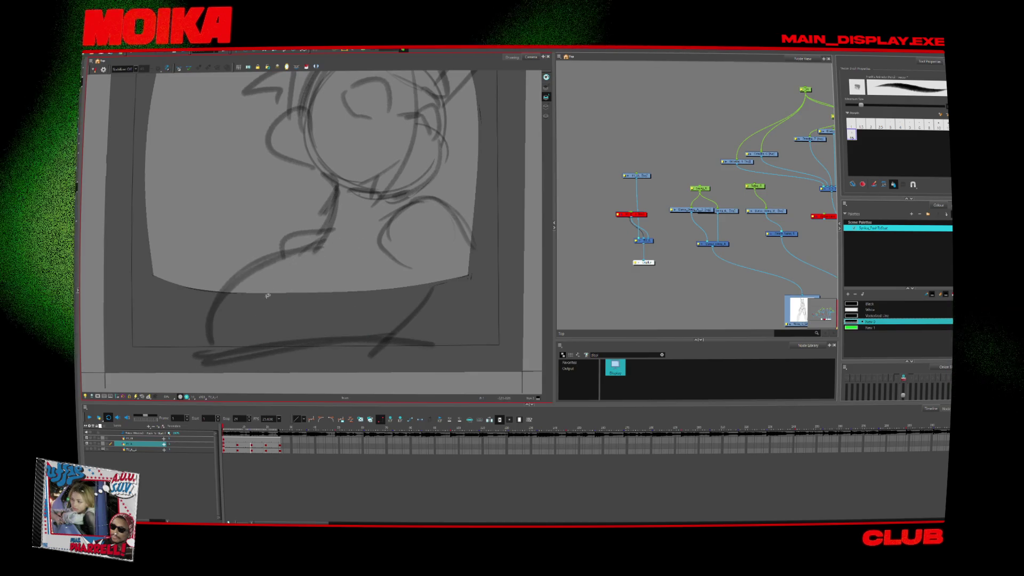
{"action": "left_click_drag", "start_coordinate": [418, 274], "coordinate": [390, 285]}
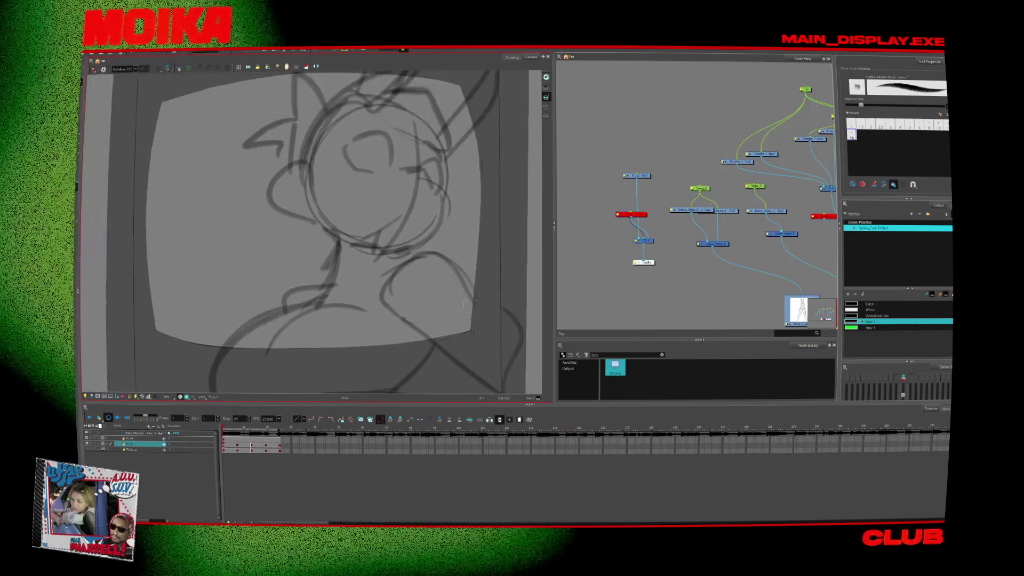
- On an empty frame, toggle the rough sketch and other character layers to compare drawings
{"action": "left_click", "coordinate": [238, 448]}
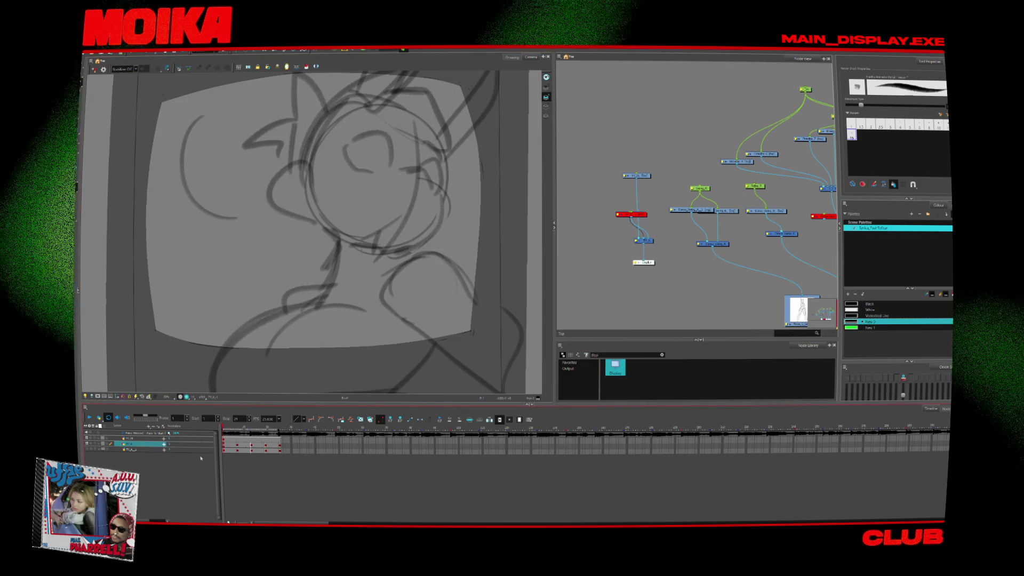
{"action": "left_click", "coordinate": [88, 444]}
{"action": "left_click", "coordinate": [87, 444]}
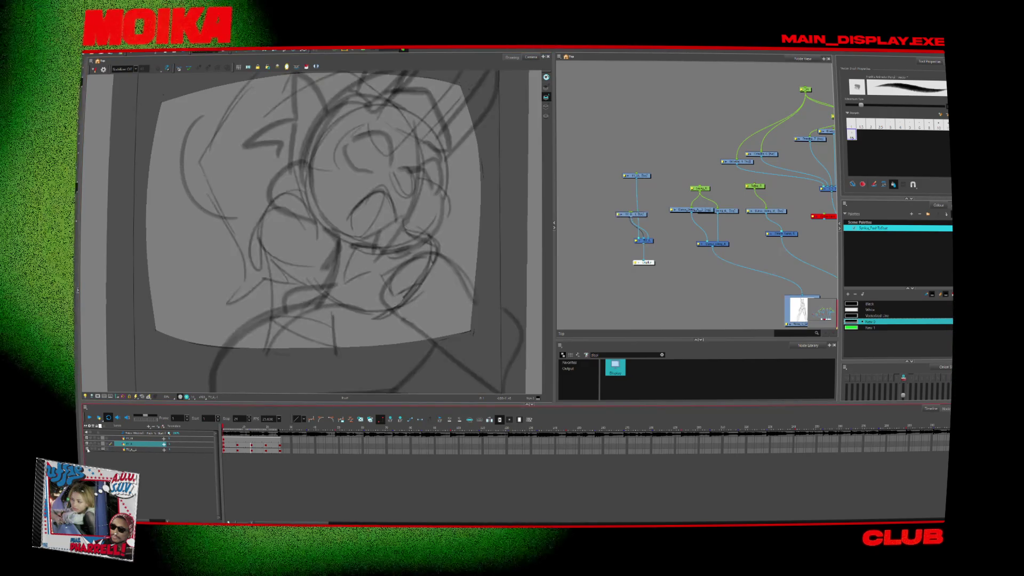
{"action": "left_click", "coordinate": [88, 444]}
{"action": "left_click", "coordinate": [88, 450]}
- Scrub the first ten frames, hide the other drawing layer, then move to a later frame
{"action": "left_click_drag", "start_coordinate": [235, 428], "coordinate": [244, 429]}
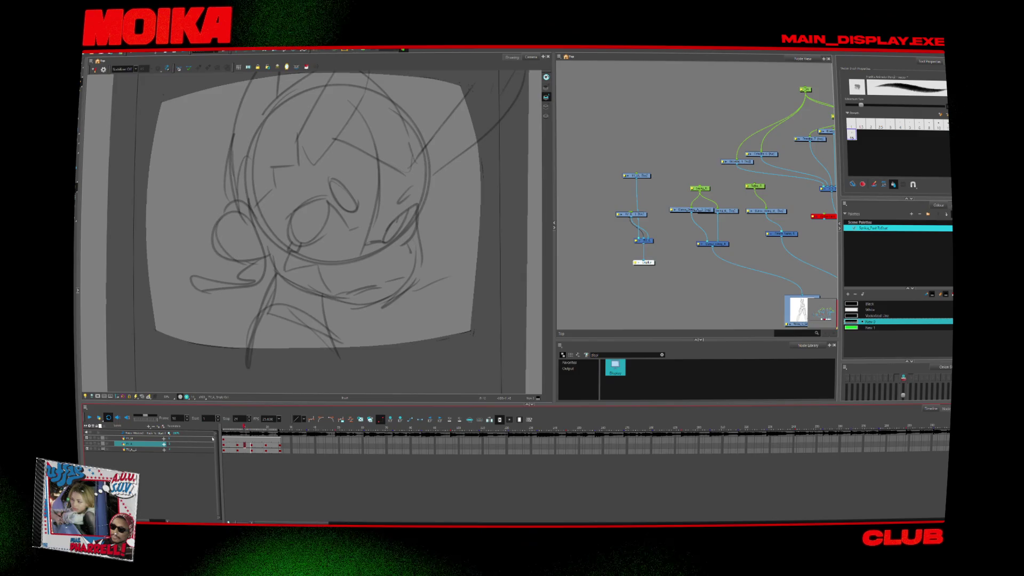
{"action": "left_click", "coordinate": [88, 449]}
{"action": "left_click", "coordinate": [227, 428]}
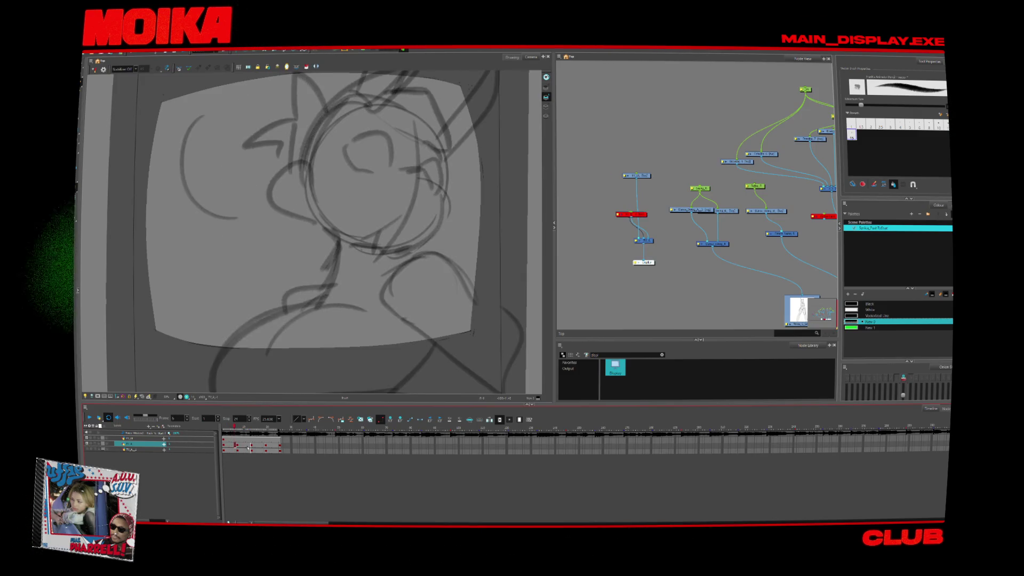
{"action": "left_click", "coordinate": [248, 446]}
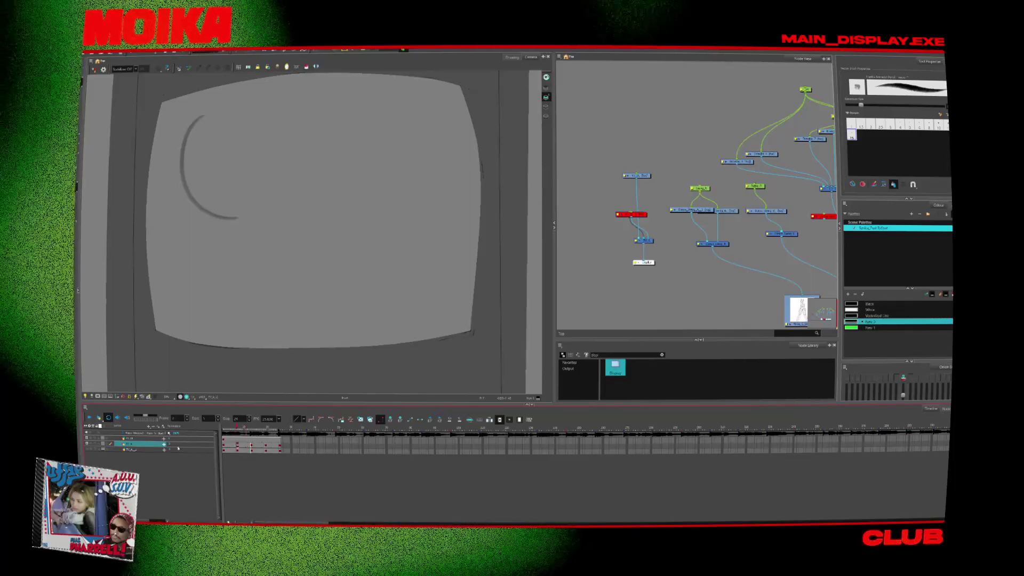
- Add a new peg layer and flip the frame-1 sketch horizontally with the Transform tool
{"action": "key", "text": "ctrl+p"}
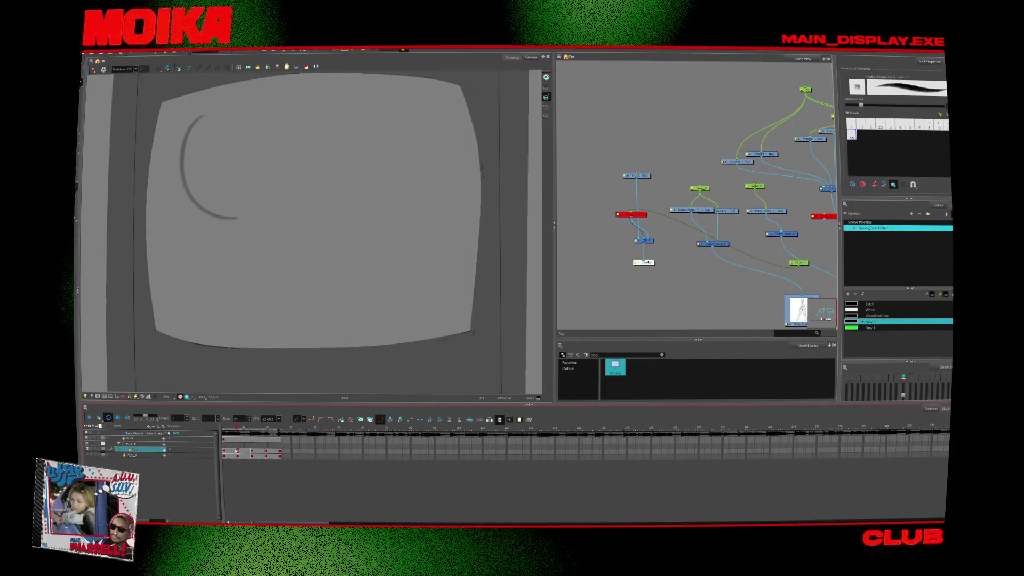
{"action": "left_click", "coordinate": [238, 445]}
{"action": "left_click", "coordinate": [227, 448]}
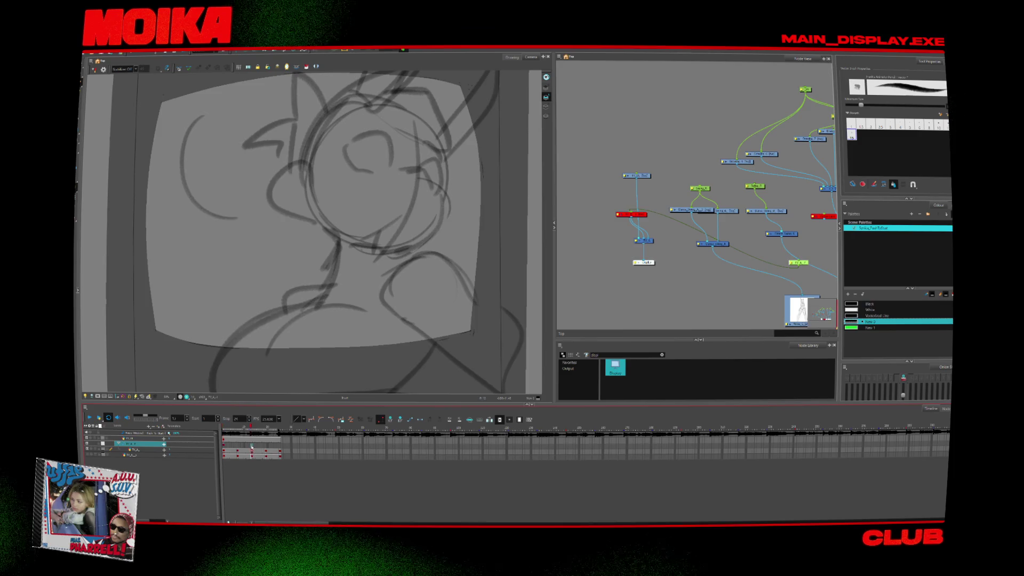
{"action": "key", "text": "shift+t"}
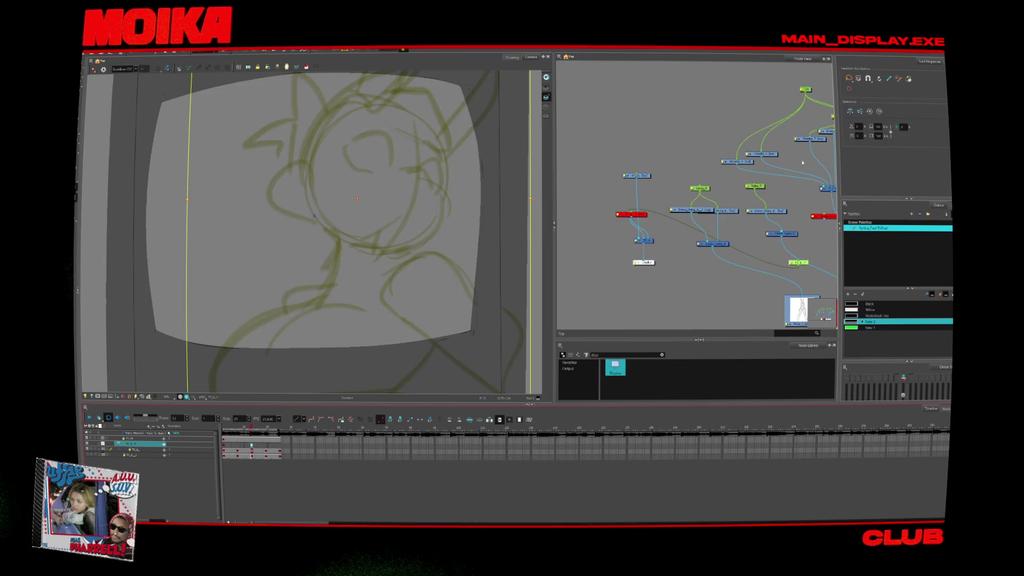
{"action": "left_click", "coordinate": [860, 112]}
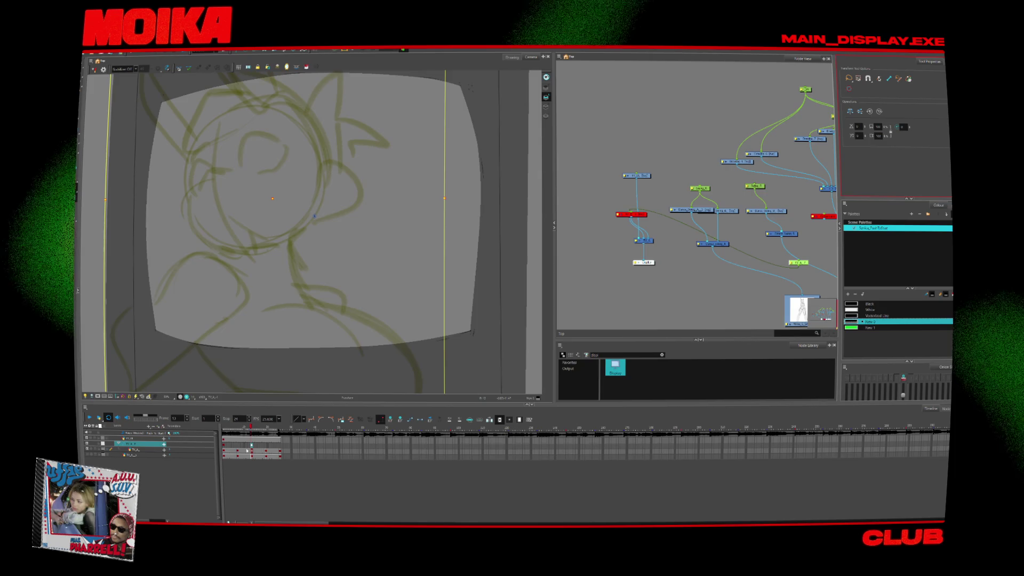
- Select the next drawing layer on a later frame, ready to draw with the Brush tool
{"action": "key", "text": "Delete"}
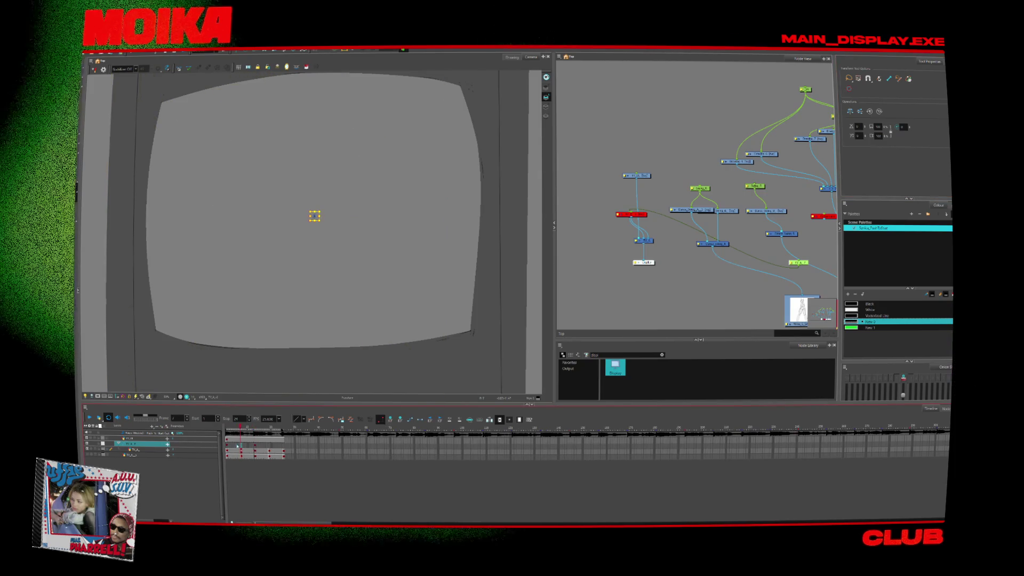
{"action": "left_click", "coordinate": [241, 451]}
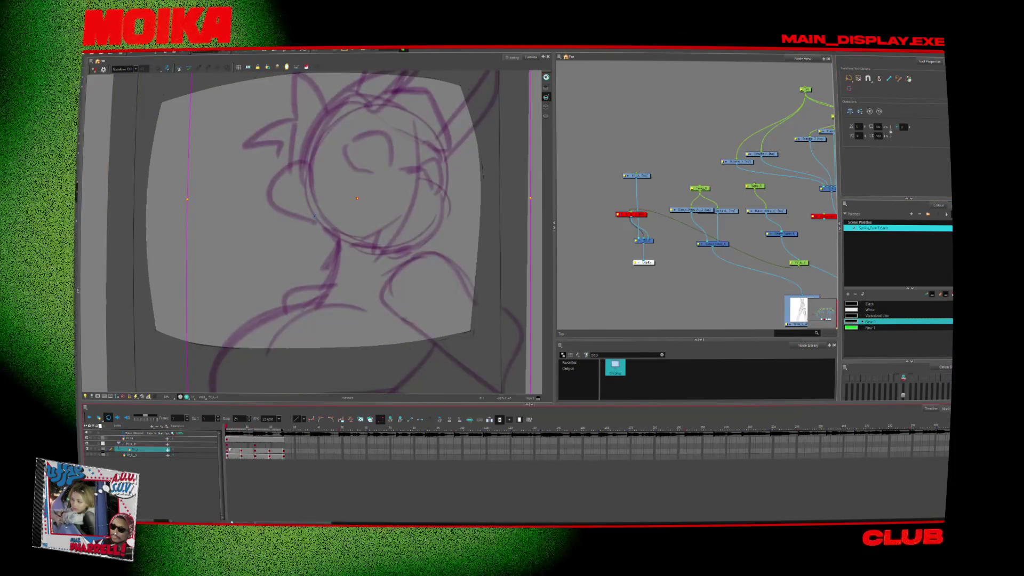
{"action": "left_click", "coordinate": [242, 444]}
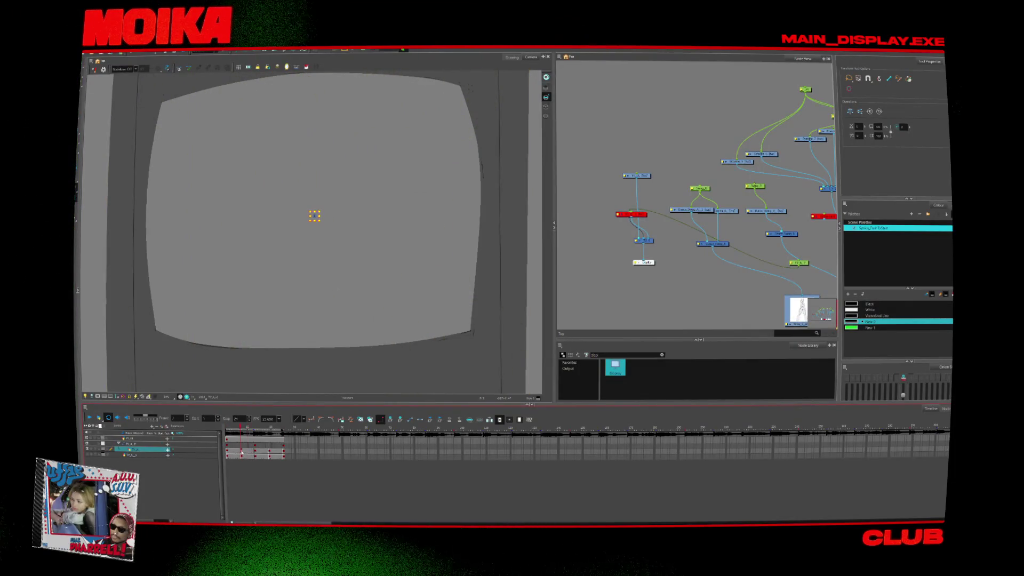
{"action": "key", "text": "alt+b"}
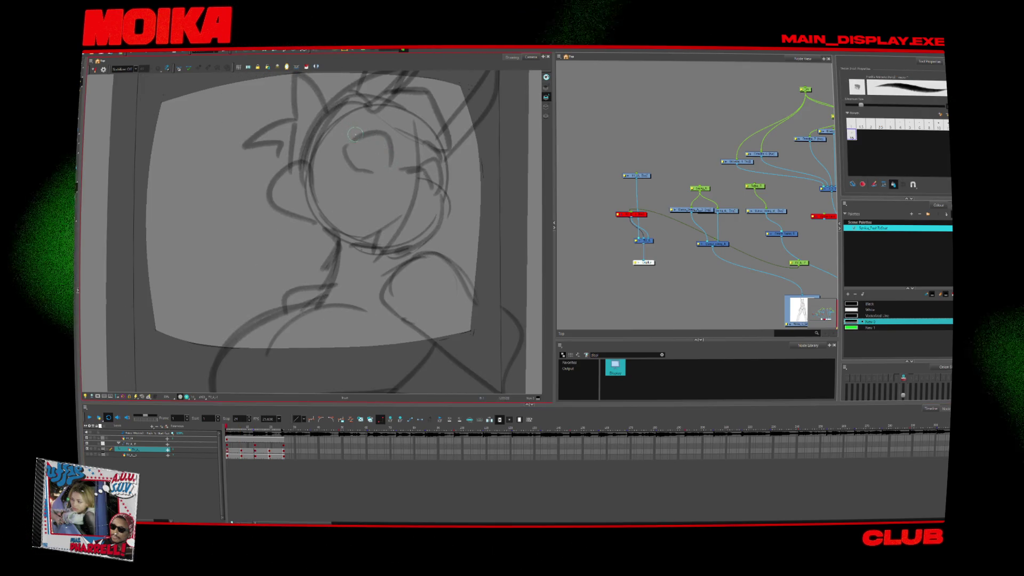
- Draw a rough head circle on the later frame and flip between neighbouring frames to compare
{"action": "key", "text": "g"}
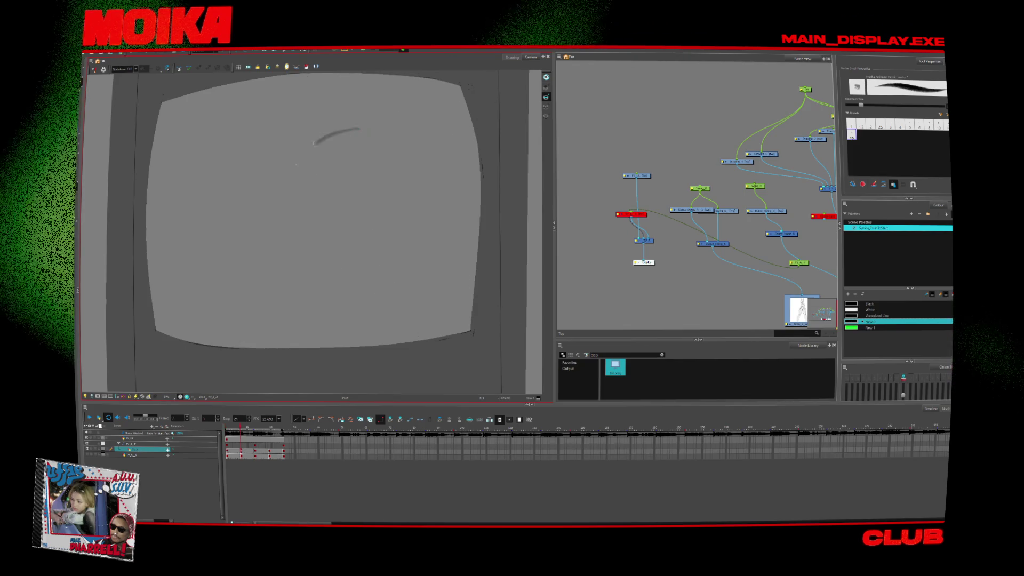
{"action": "mouse_move", "coordinate": [353, 127]}
{"action": "left_mouse_down"}
{"action": "mouse_move", "coordinate": [416, 251]}
{"action": "mouse_move", "coordinate": [393, 145]}
{"action": "left_mouse_up"}
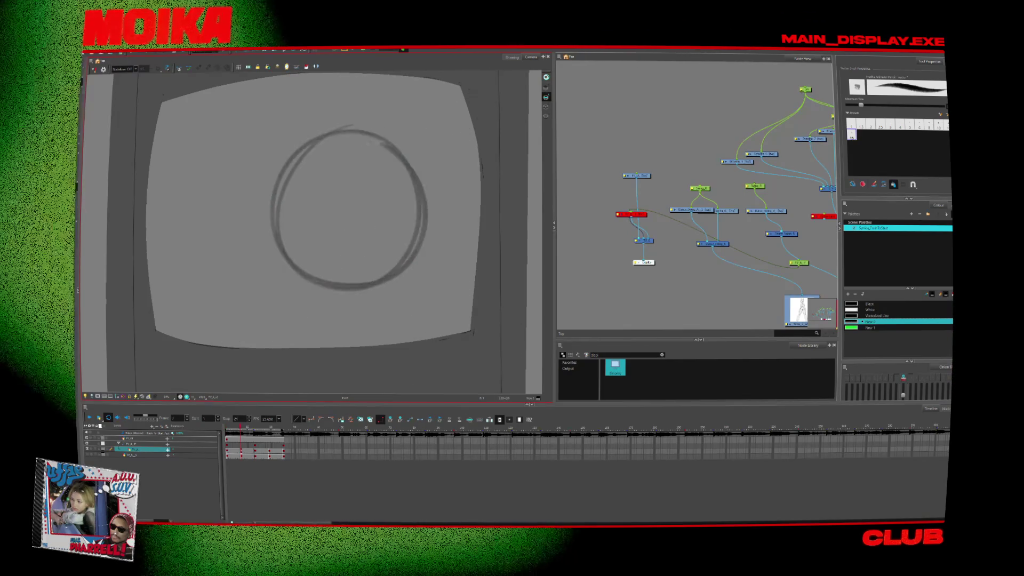
{"action": "key", "text": "ctrl+a"}
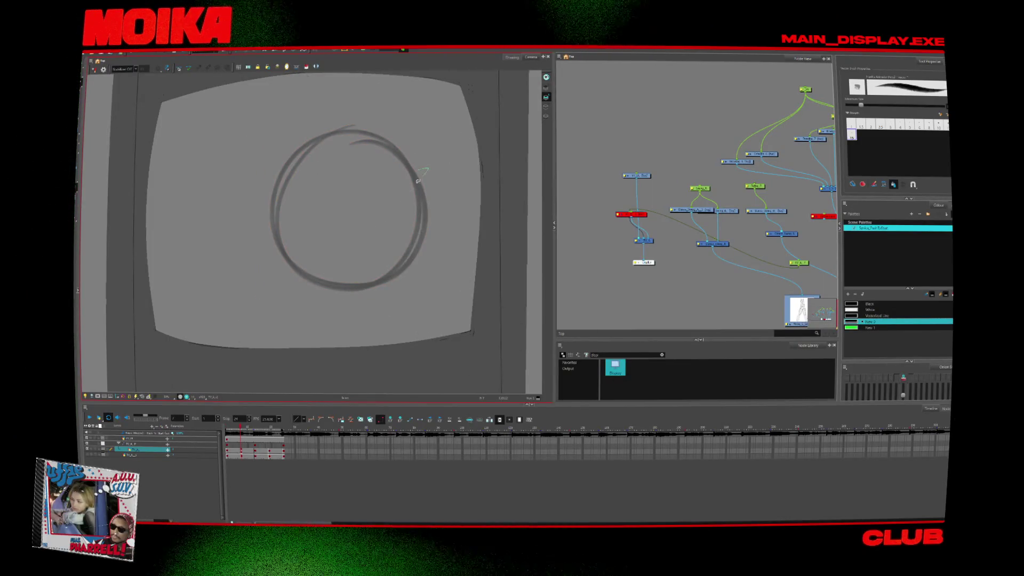
{"action": "key", "text": "f"}
{"action": "key", "text": "g"}
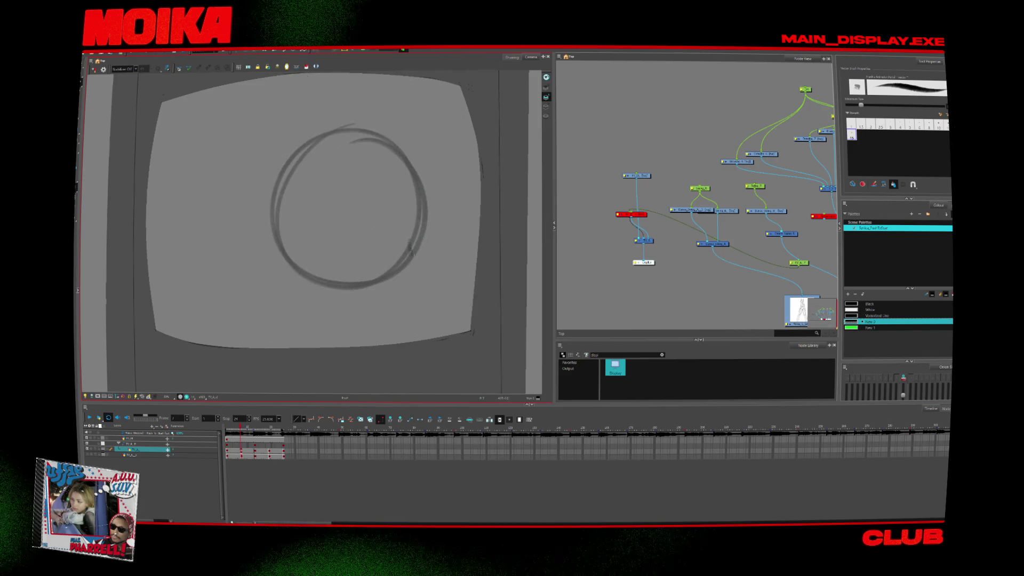
{"action": "key", "text": "f"}
{"action": "key", "text": "g"}
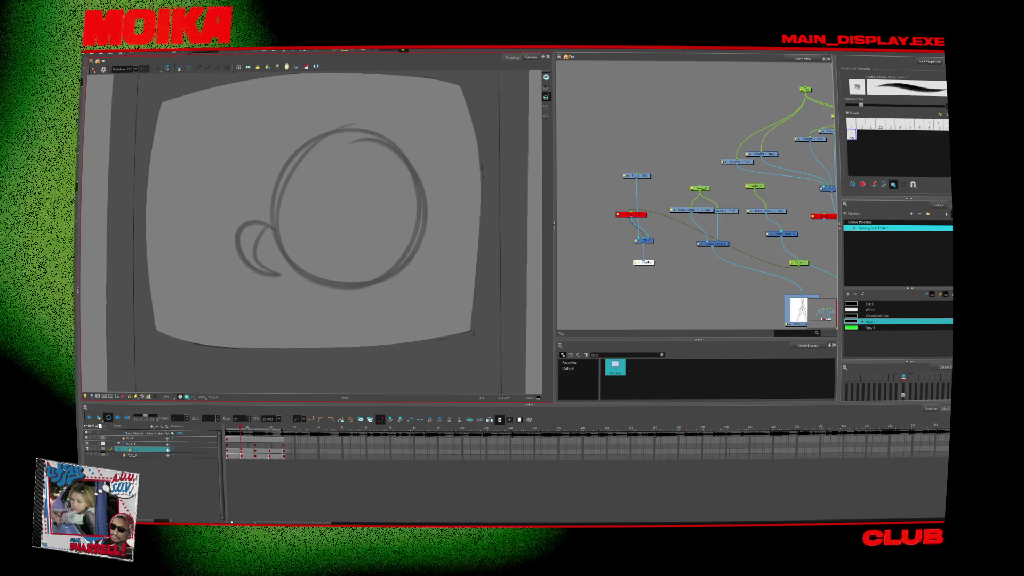
{"action": "key", "text": "f"}
{"action": "key", "text": "g"}
- Shift the head circle left, then add the ear loop, a small mouth and a jaw line
{"action": "mouse_move", "coordinate": [427, 271]}
{"action": "left_mouse_down"}
{"action": "mouse_move", "coordinate": [308, 307]}
{"action": "mouse_move", "coordinate": [224, 240]}
{"action": "mouse_move", "coordinate": [301, 124]}
{"action": "left_mouse_up"}
{"action": "left_click_drag", "start_coordinate": [287, 244], "coordinate": [271, 248]}
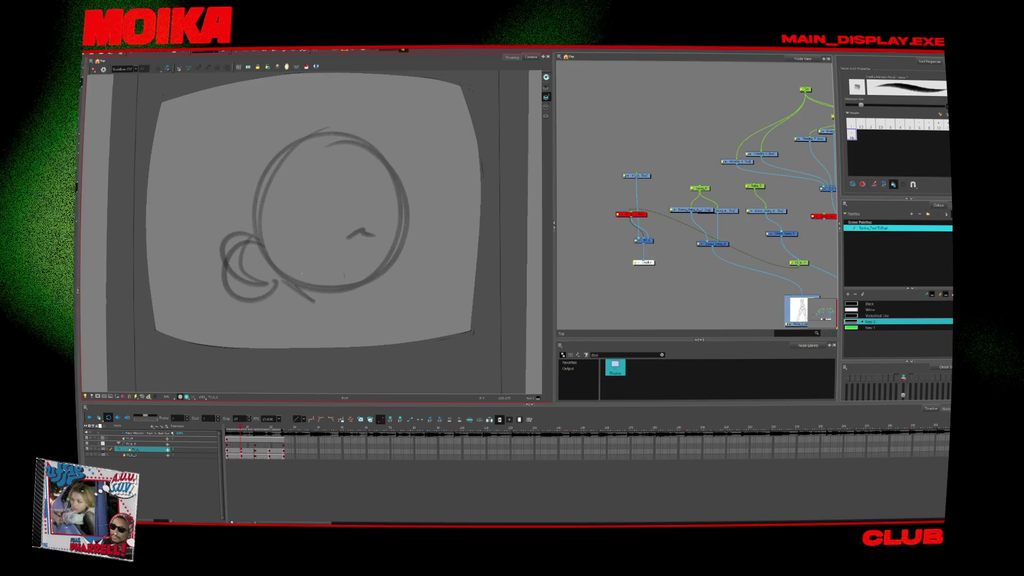
{"action": "left_click_drag", "start_coordinate": [300, 273], "coordinate": [325, 270]}
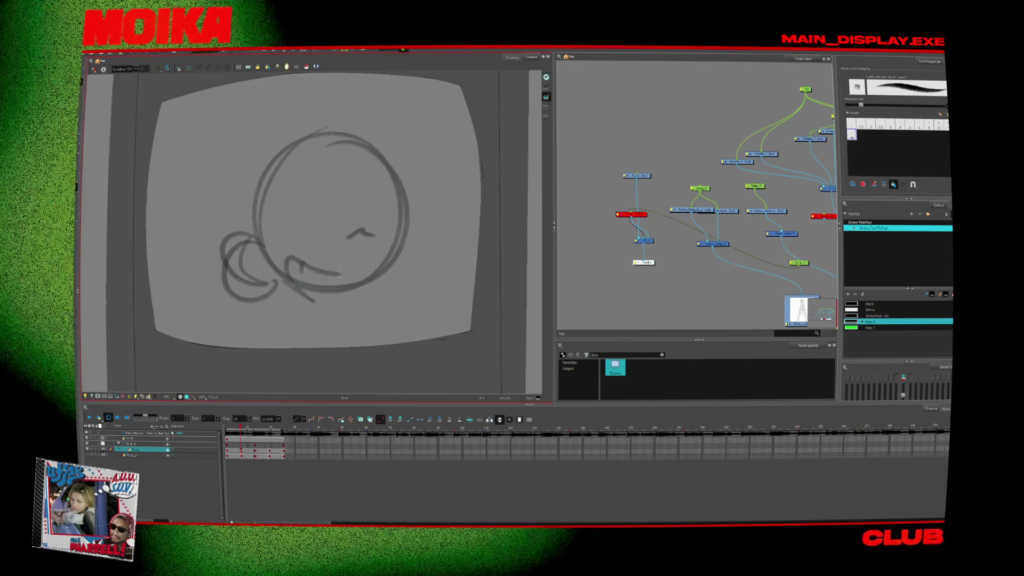
{"action": "mouse_move", "coordinate": [230, 266]}
{"action": "left_mouse_down"}
{"action": "mouse_move", "coordinate": [267, 244]}
{"action": "mouse_move", "coordinate": [250, 260]}
{"action": "left_mouse_up"}
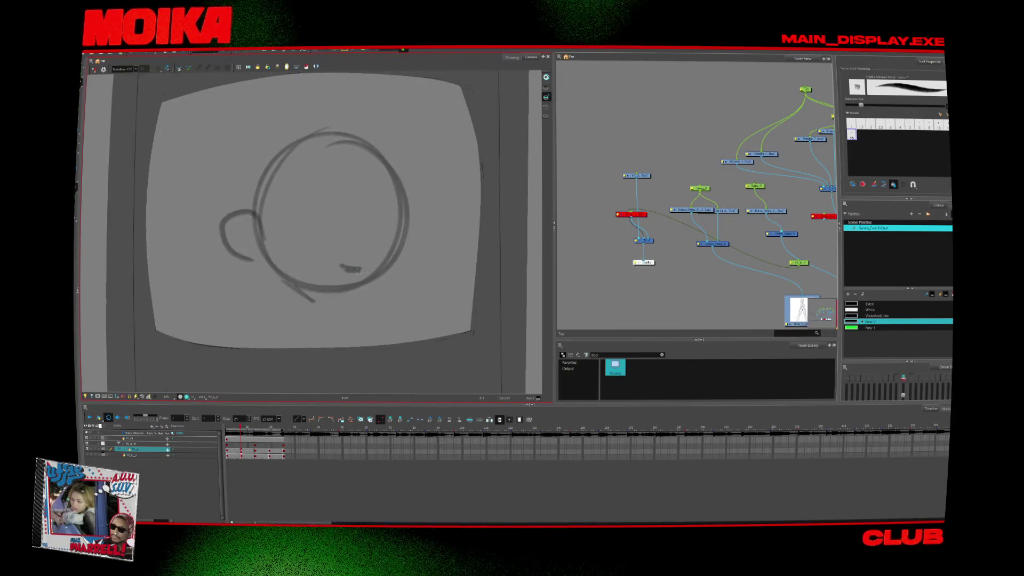
{"action": "mouse_move", "coordinate": [397, 255]}
{"action": "left_mouse_down"}
{"action": "mouse_move", "coordinate": [374, 301]}
{"action": "mouse_move", "coordinate": [262, 269]}
{"action": "left_mouse_up"}
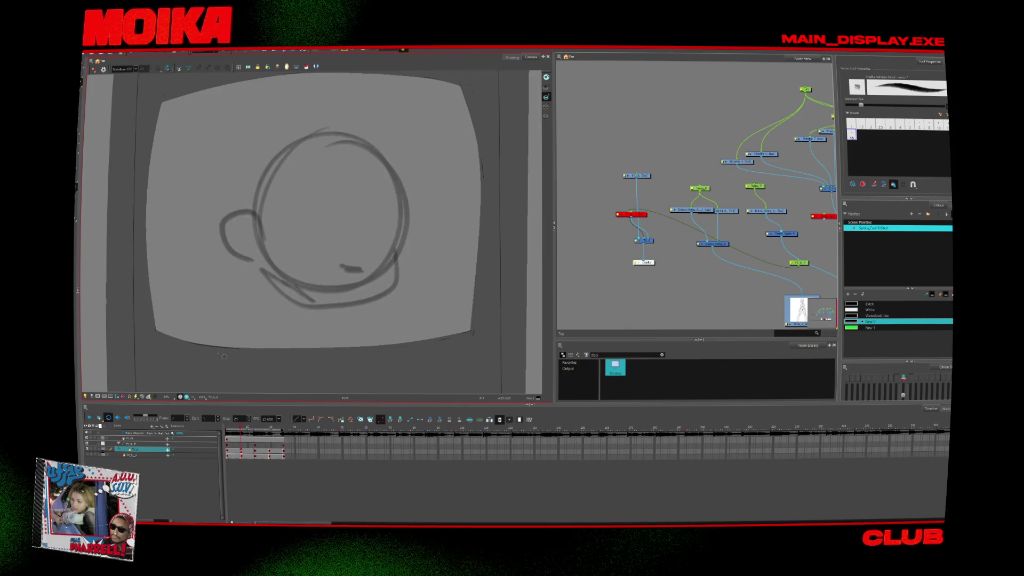
{"action": "key", "text": "Return"}
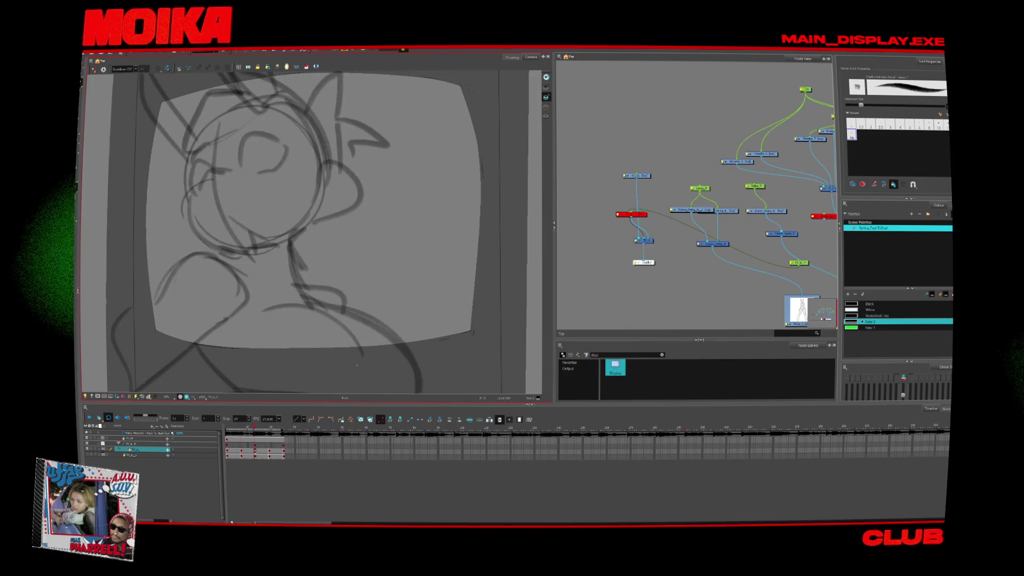
- Draw ear strokes on top of the head and spiky hair to its left, comparing frames
{"action": "key", "text": "comma"}
{"action": "key", "text": "period"}
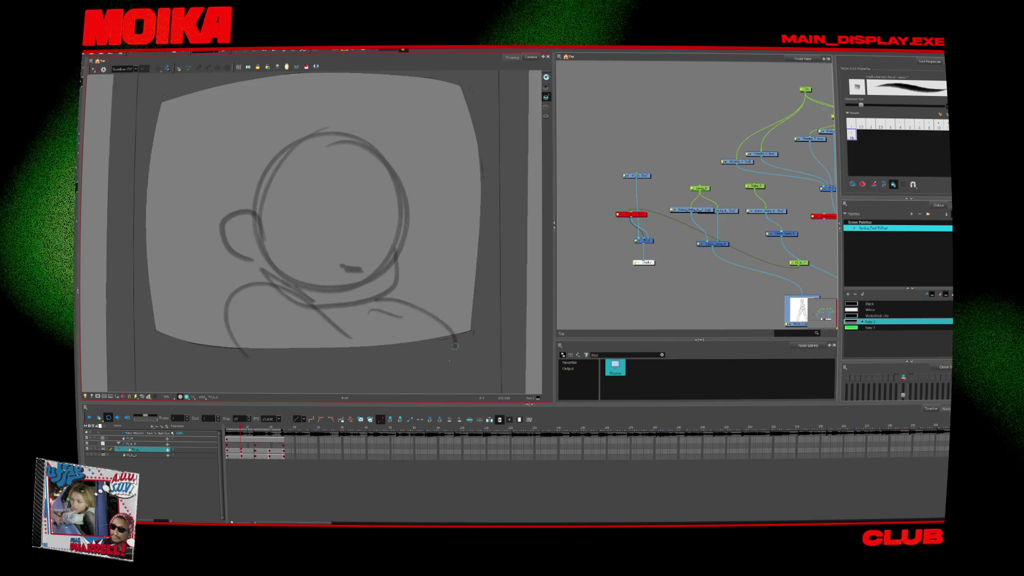
{"action": "mouse_move", "coordinate": [298, 198]}
{"action": "left_mouse_down"}
{"action": "mouse_move", "coordinate": [341, 183]}
{"action": "mouse_move", "coordinate": [378, 81]}
{"action": "left_mouse_up"}
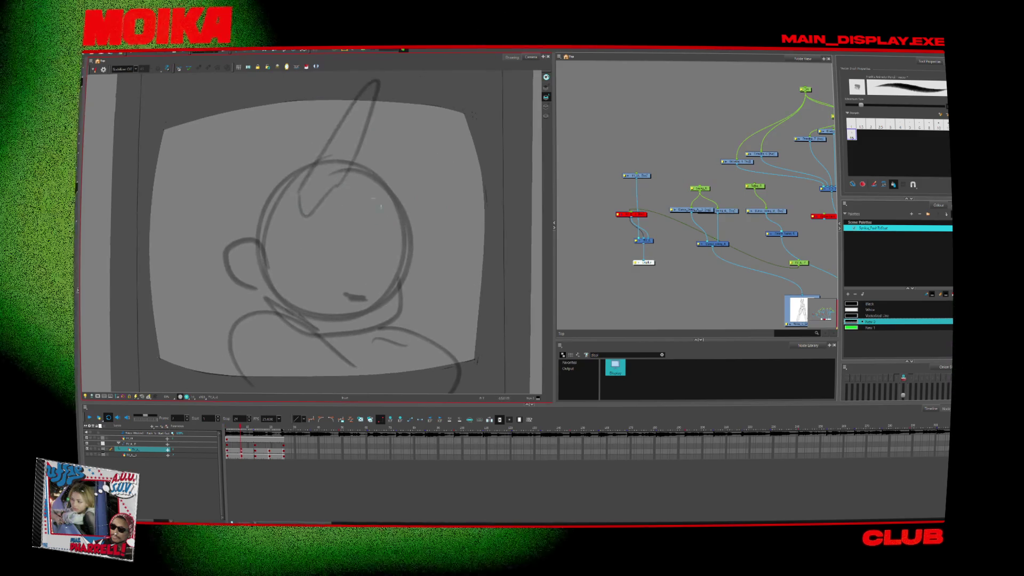
{"action": "left_click_drag", "start_coordinate": [477, 128], "coordinate": [385, 213]}
{"action": "key", "text": "period"}
{"action": "key", "text": "comma"}
{"action": "left_click_drag", "start_coordinate": [358, 96], "coordinate": [301, 191]}
{"action": "mouse_move", "coordinate": [248, 112]}
{"action": "left_mouse_down"}
{"action": "mouse_move", "coordinate": [187, 179]}
{"action": "mouse_move", "coordinate": [194, 242]}
{"action": "left_mouse_up"}
- Step through the frames, play the animation back and stop it, then hide the sketch layer
{"action": "key", "text": "period"}
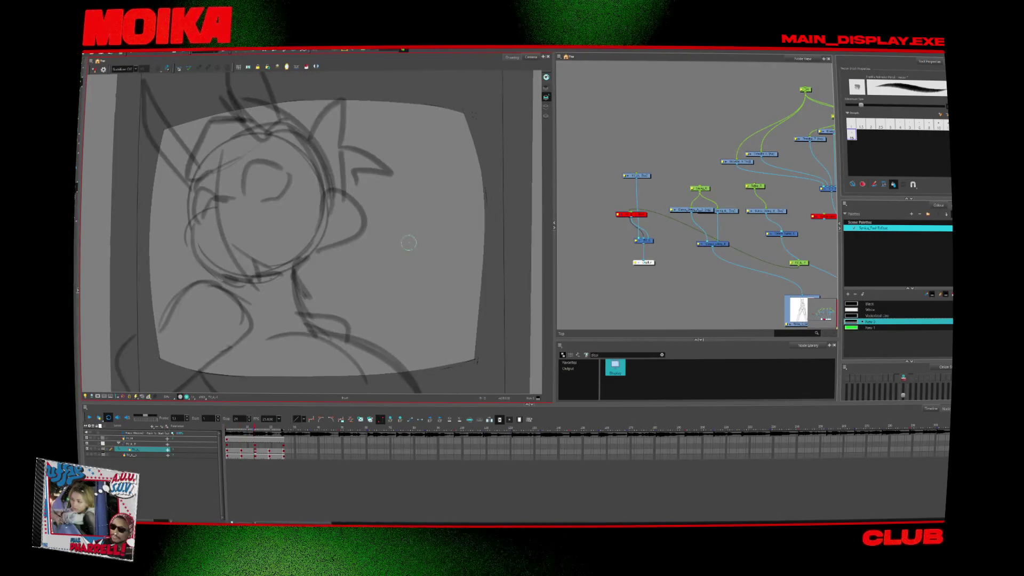
{"action": "key", "text": "period"}
{"action": "key", "text": "period"}
{"action": "key", "text": "period"}
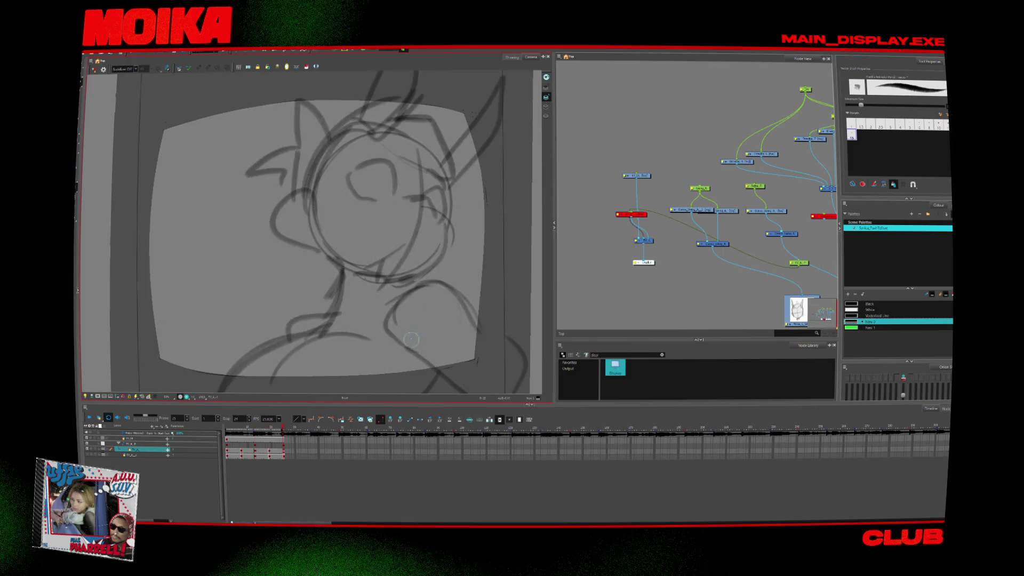
{"action": "key", "text": "period"}
{"action": "left_click", "coordinate": [89, 418]}
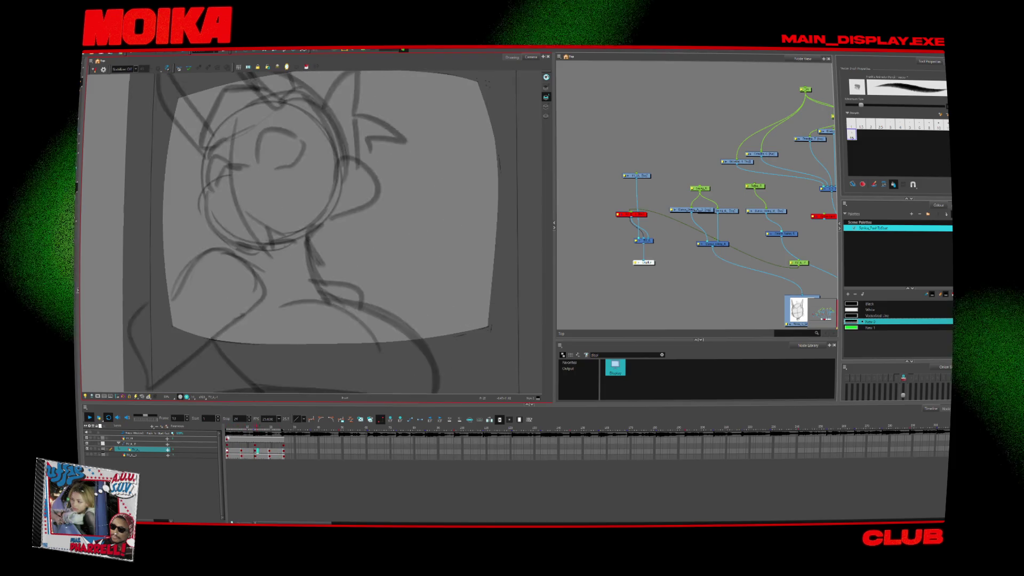
{"action": "right_click", "coordinate": [144, 450]}
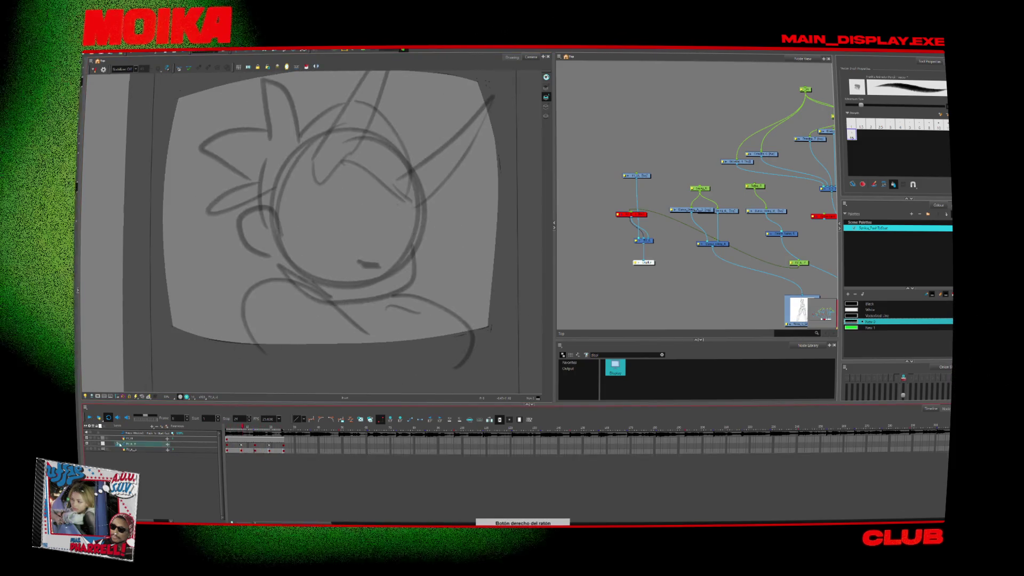
{"action": "left_click", "coordinate": [88, 450]}
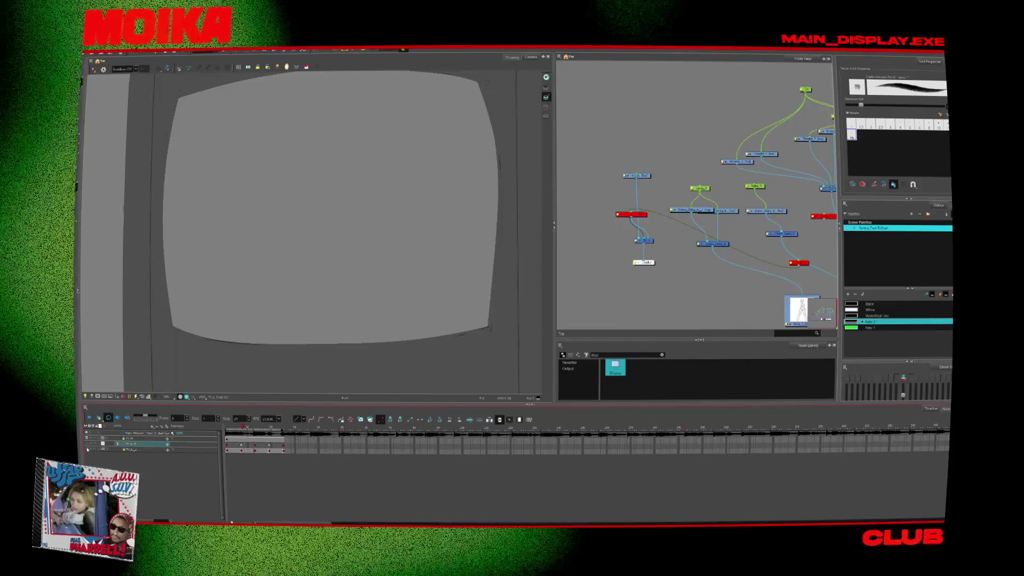
- Add a new drawing layer from the timeline, show the sketch layer again and select the new layer
{"action": "left_click", "coordinate": [88, 450]}
{"action": "left_click", "coordinate": [88, 450]}
{"action": "right_click", "coordinate": [130, 443]}
{"action": "left_click", "coordinate": [165, 306]}
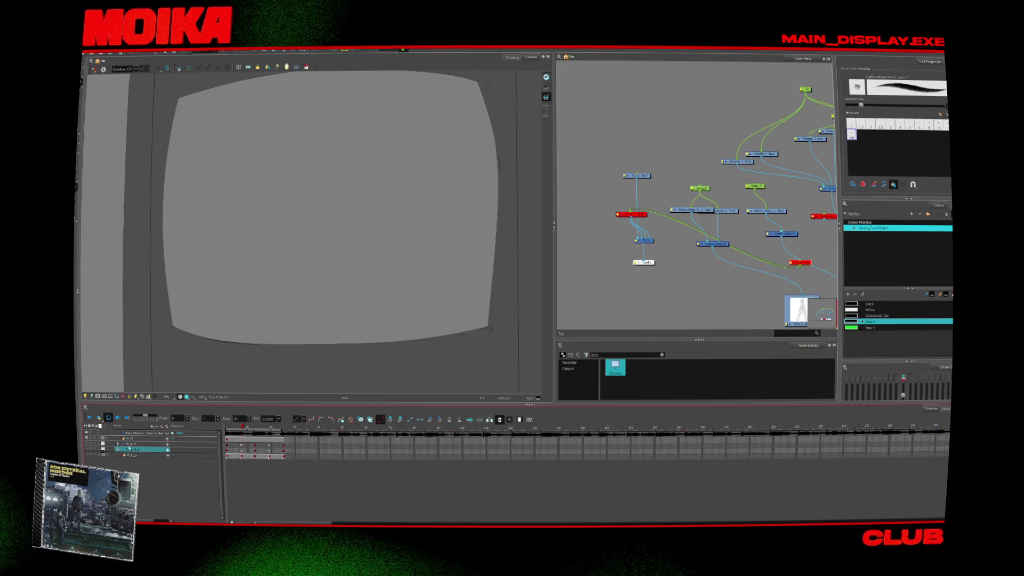
{"action": "left_click", "coordinate": [88, 449]}
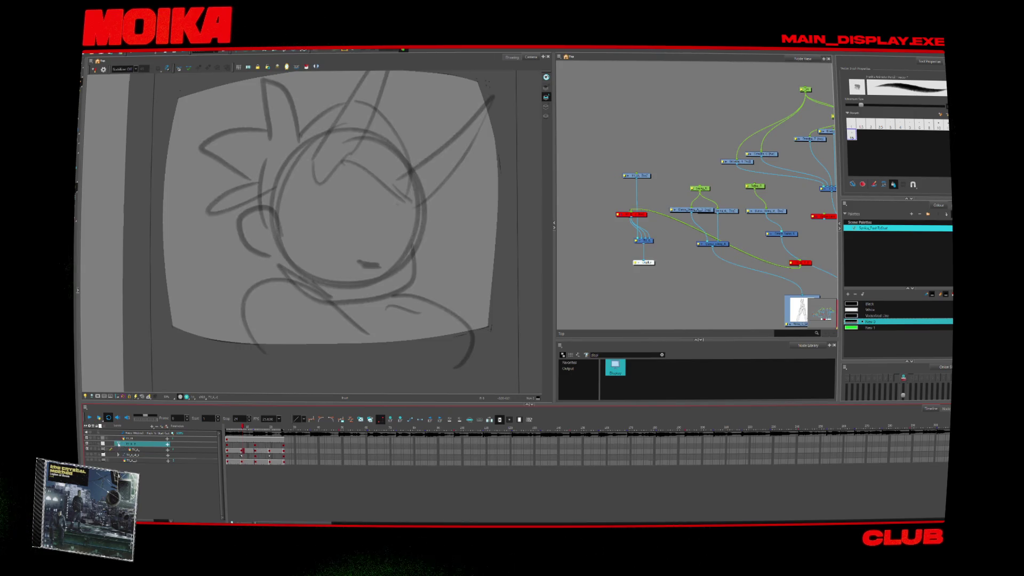
{"action": "left_click", "coordinate": [229, 452]}
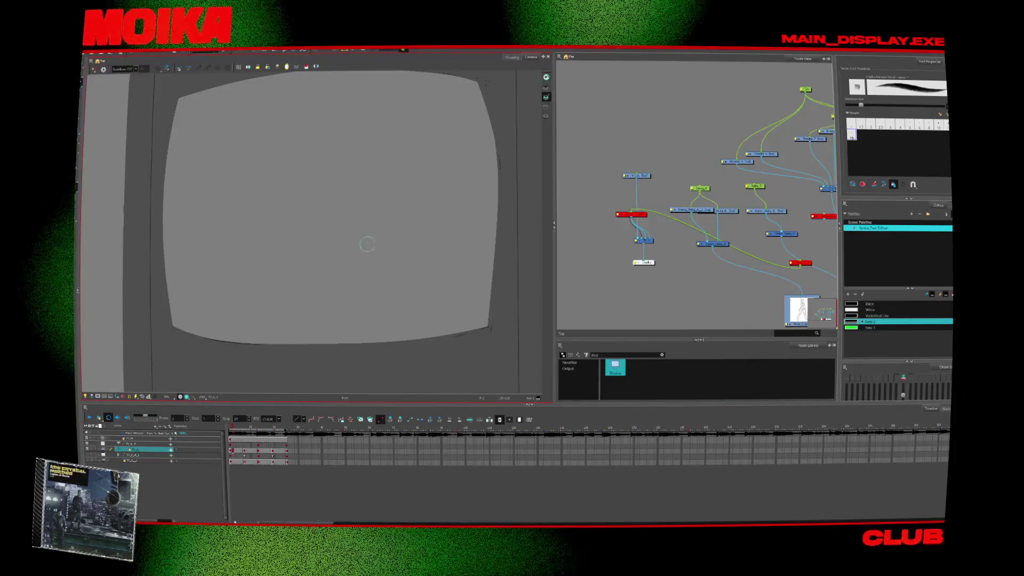
- Try a curved test stroke on the new layer, undo it, and shift the canvas view
{"action": "left_click_drag", "start_coordinate": [366, 237], "coordinate": [350, 293]}
{"action": "key", "text": "ctrl+z"}
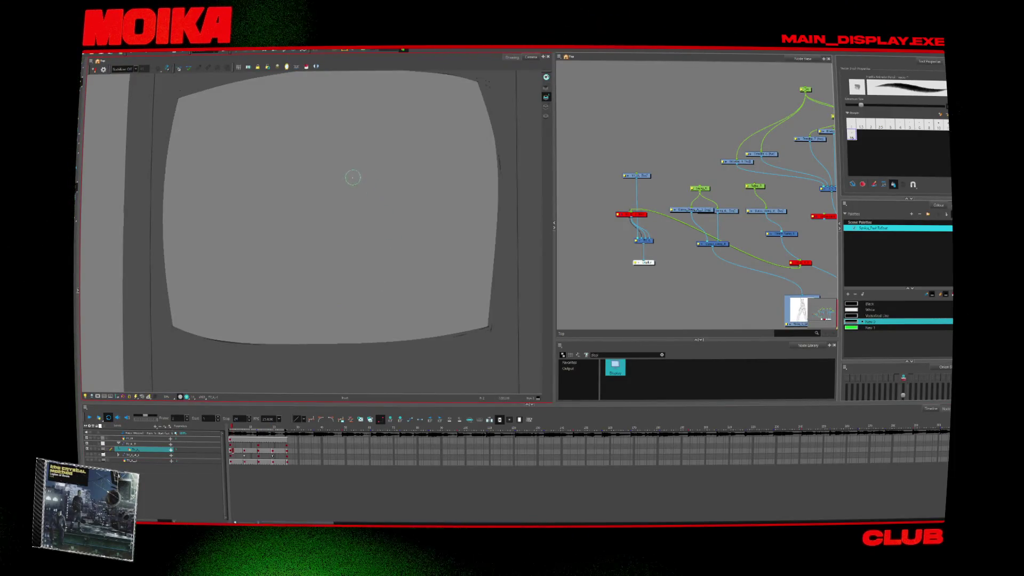
{"action": "left_click_drag", "start_coordinate": [353, 177], "coordinate": [362, 206]}
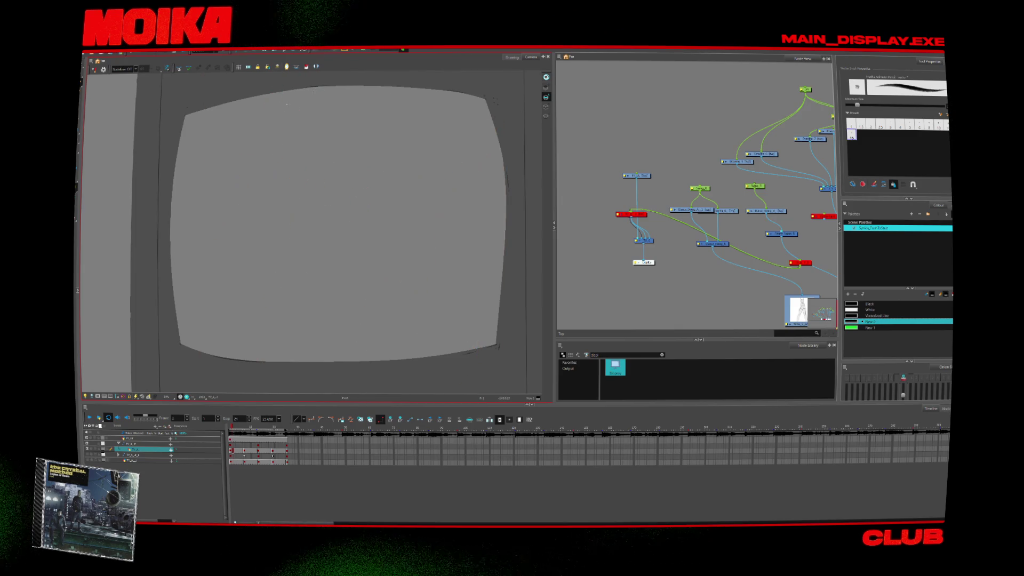